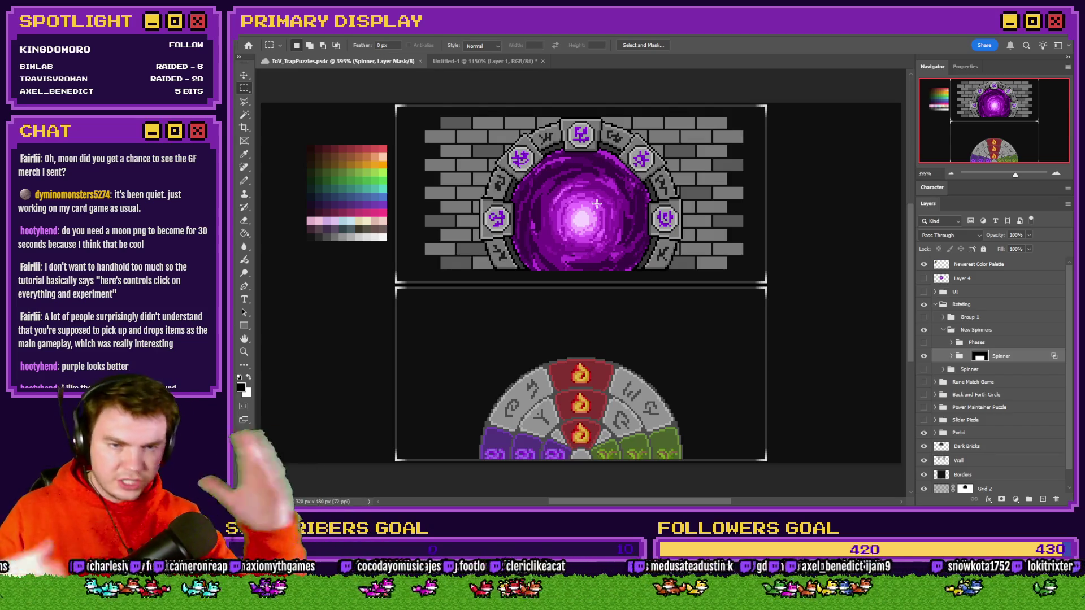
Step: Select and deselect the whole spinner canvas, then switch over to the Tomb of Vercilias Trello board
mouse_move(260, 103)
mouse_down()
mouse_move(475, 310)
mouse_move(904, 464)
mouse_move(927, 449)
mouse_up()
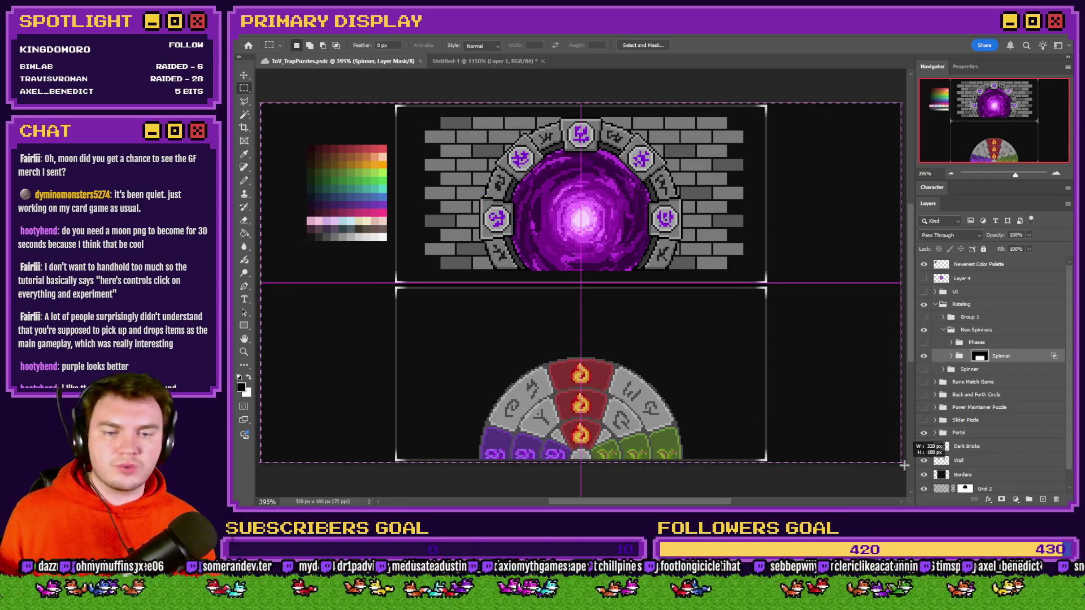
click(747, 86)
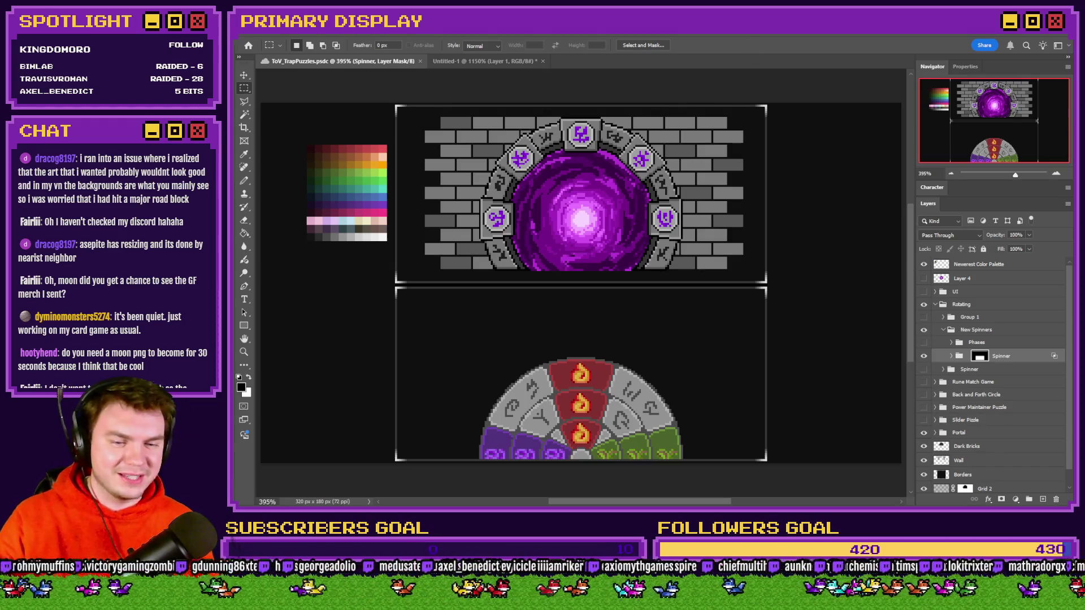
key(alt+Tab)
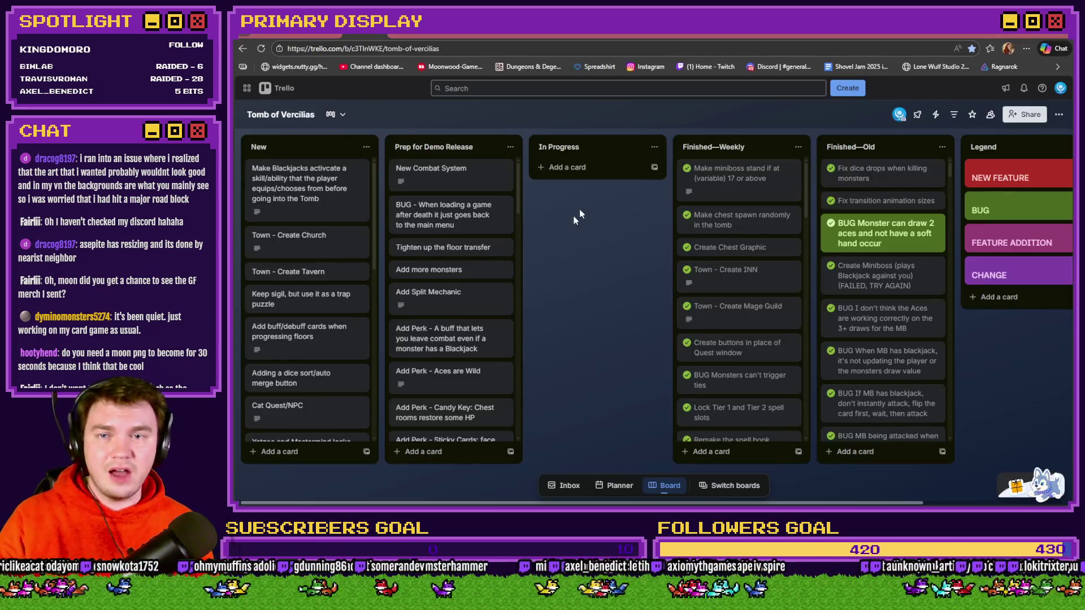
Step: Switch to the Moonwood Games #art channel tab in Discord
key(ctrl+Tab)
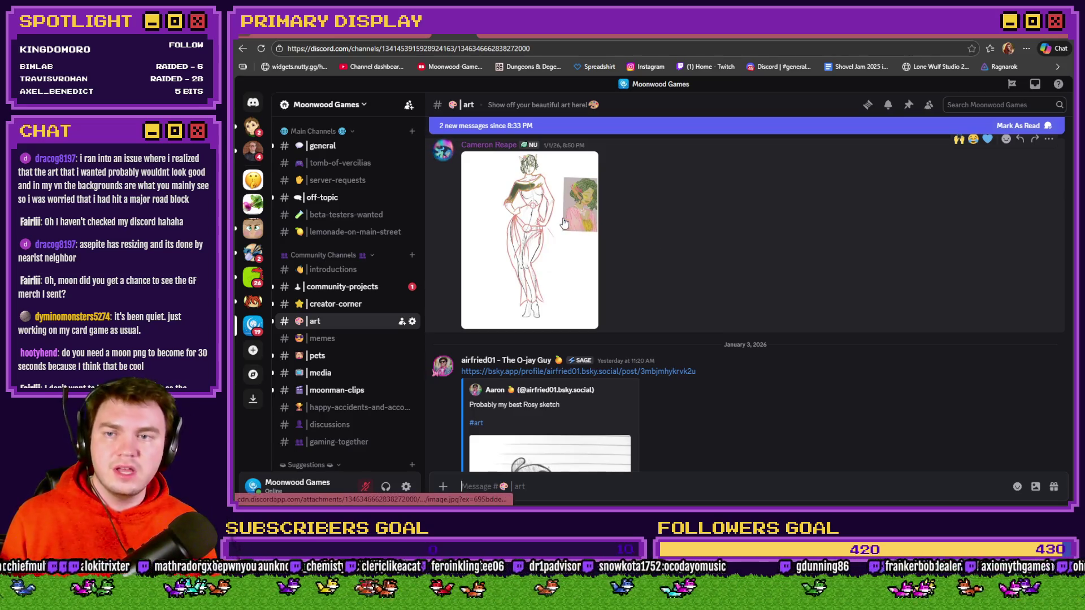
Step: View the Rosy sketch full size, then give it raised-hands and blue-heart reactions
click(582, 225)
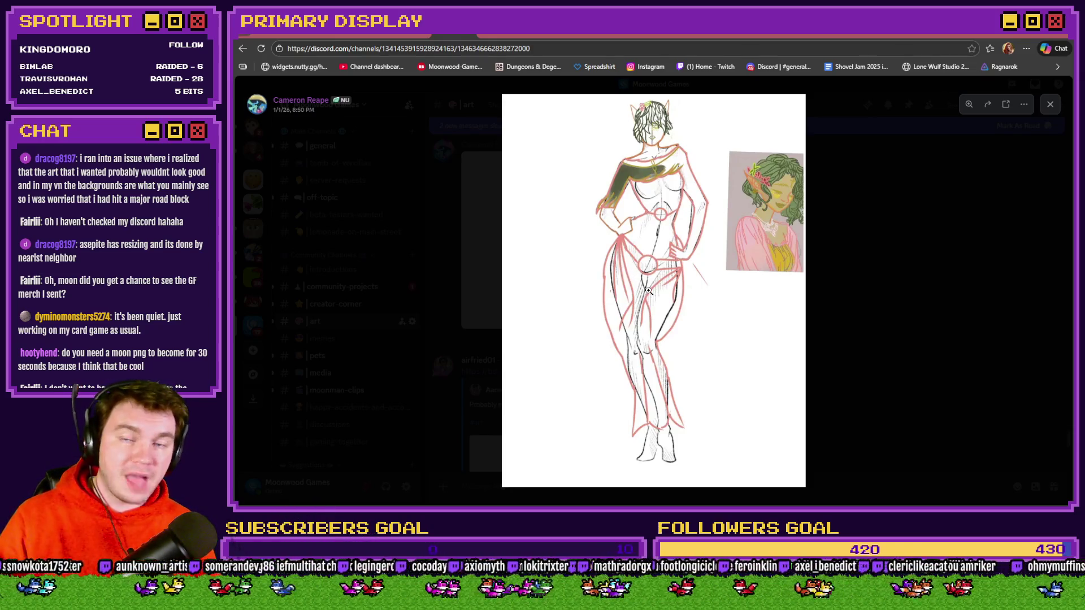
click(797, 318)
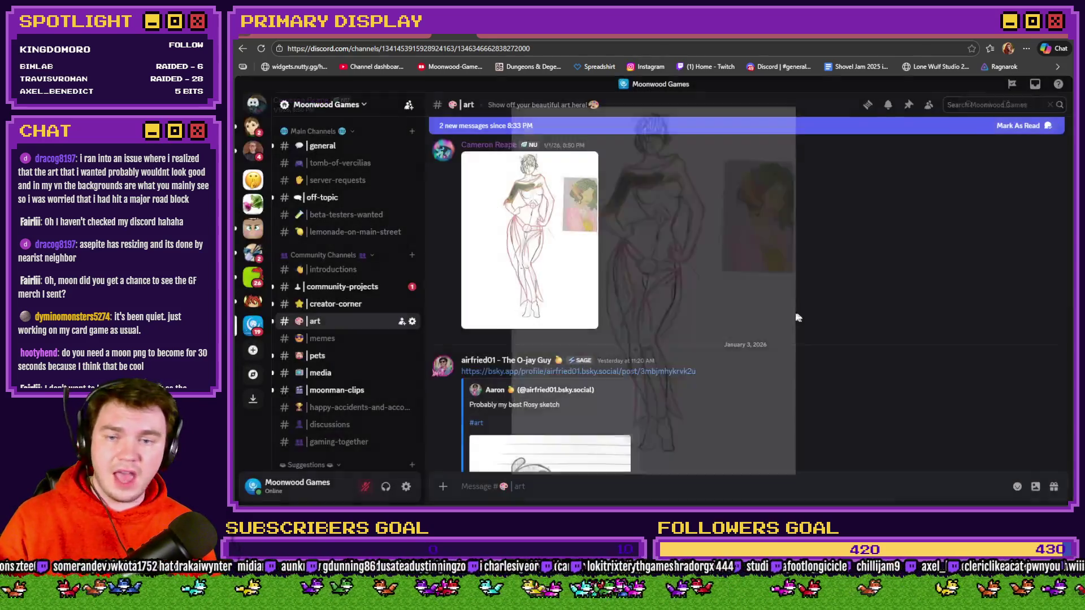
scroll(841, 233, down, 4)
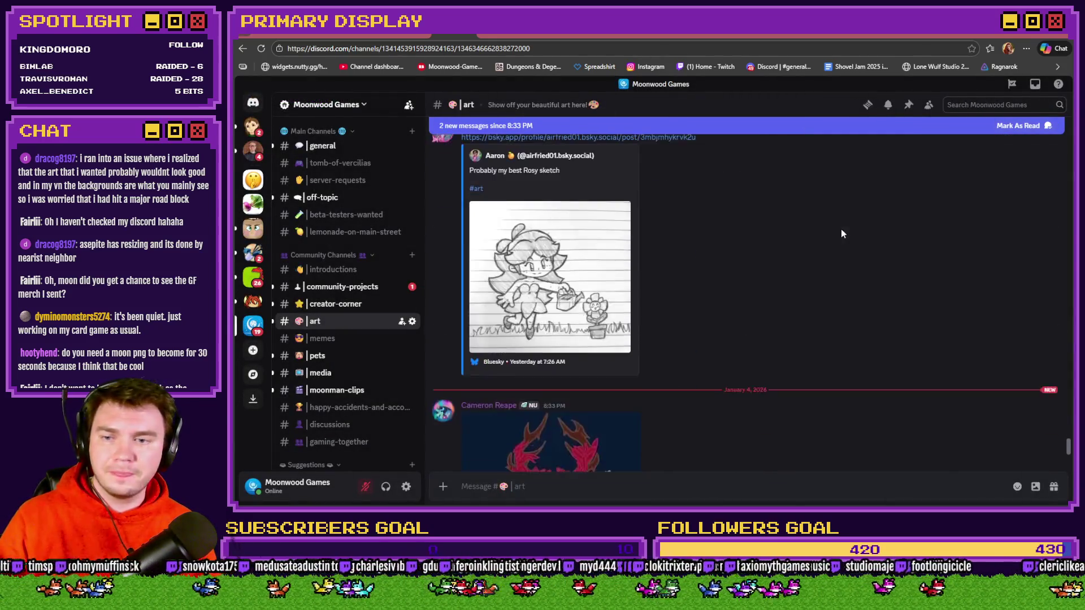
scroll(799, 277, up, 2)
scroll(799, 277, down, 1)
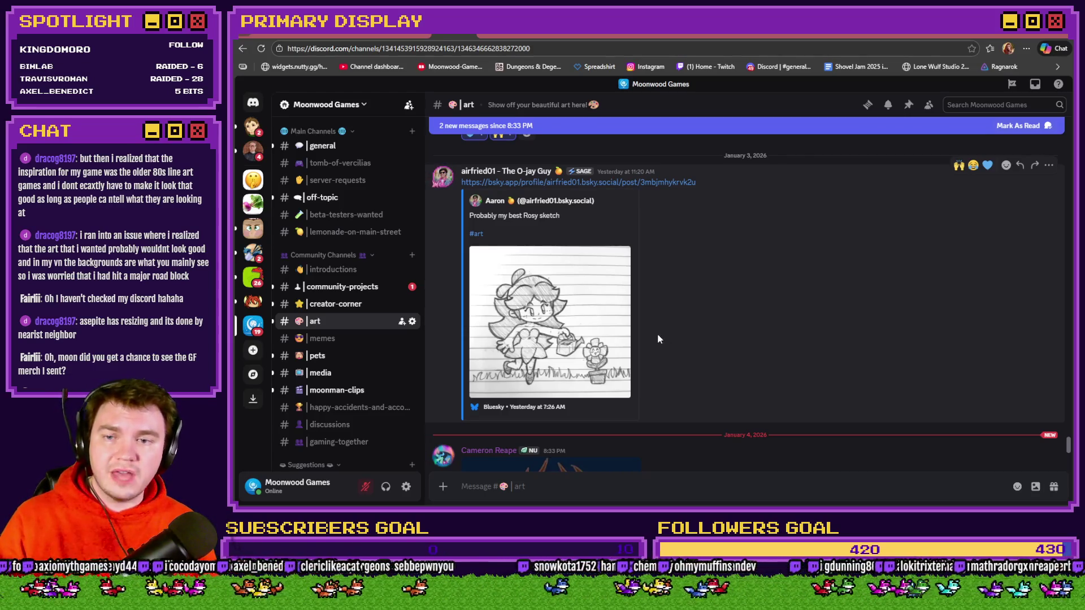
click(959, 165)
click(987, 165)
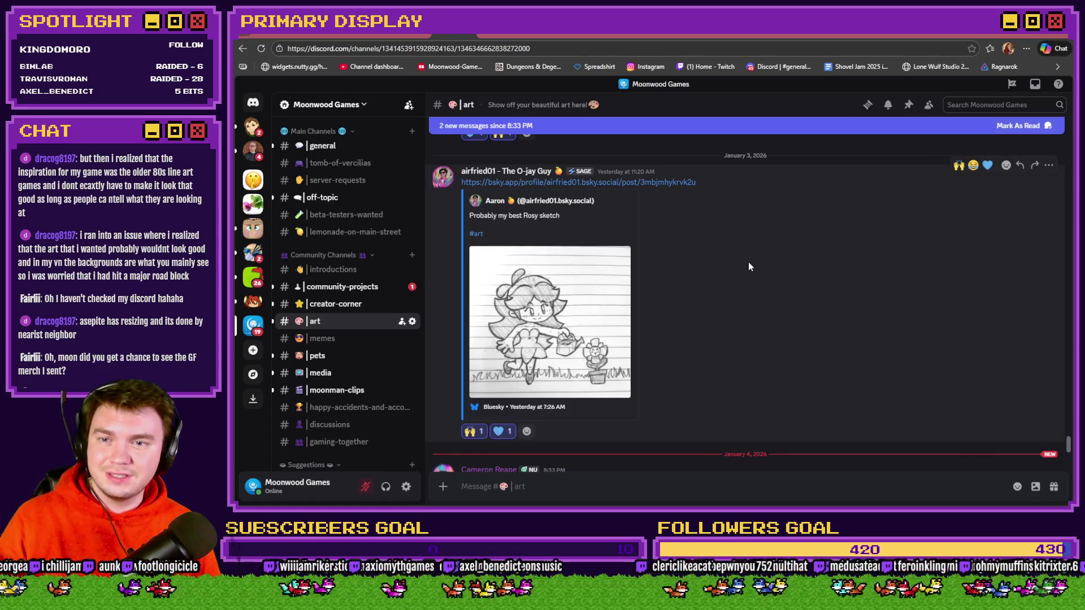
Step: Open the Imelda artwork full size, zoom in to inspect it, and close the viewer
scroll(748, 259, down, 4)
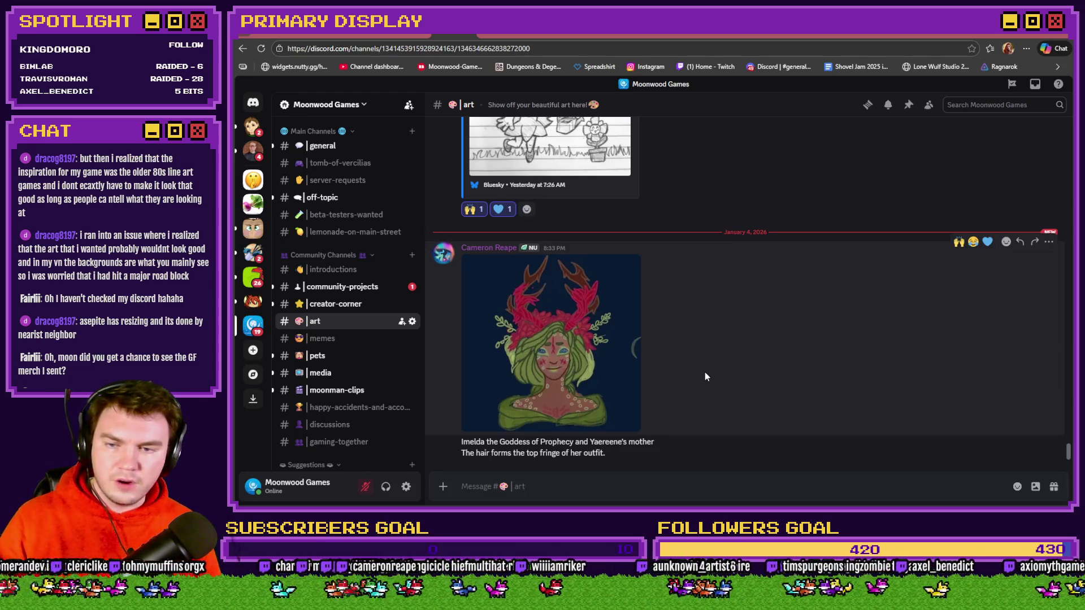
click(605, 378)
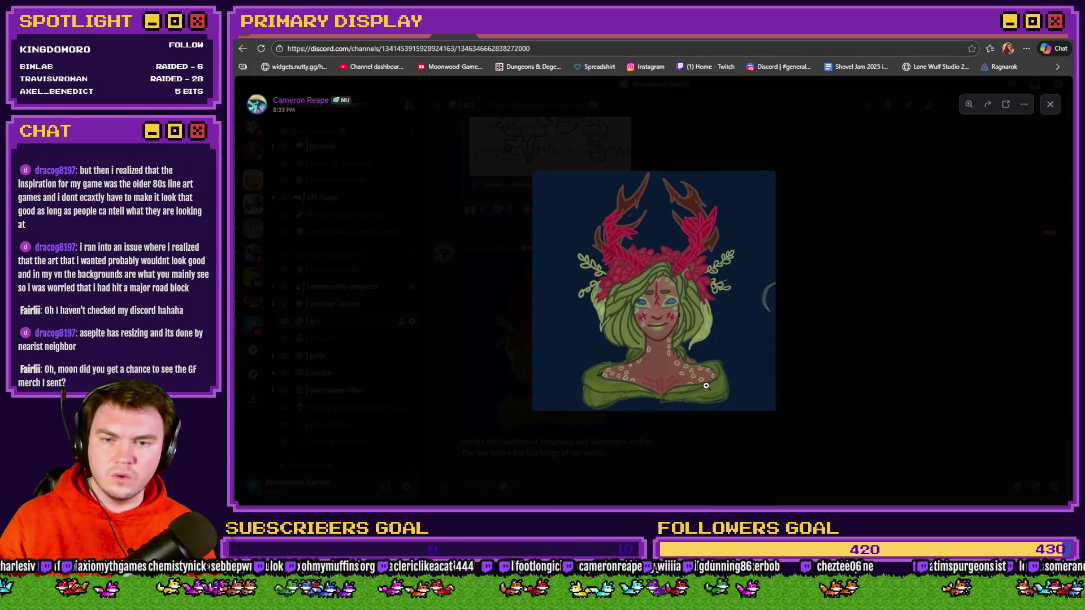
click(712, 378)
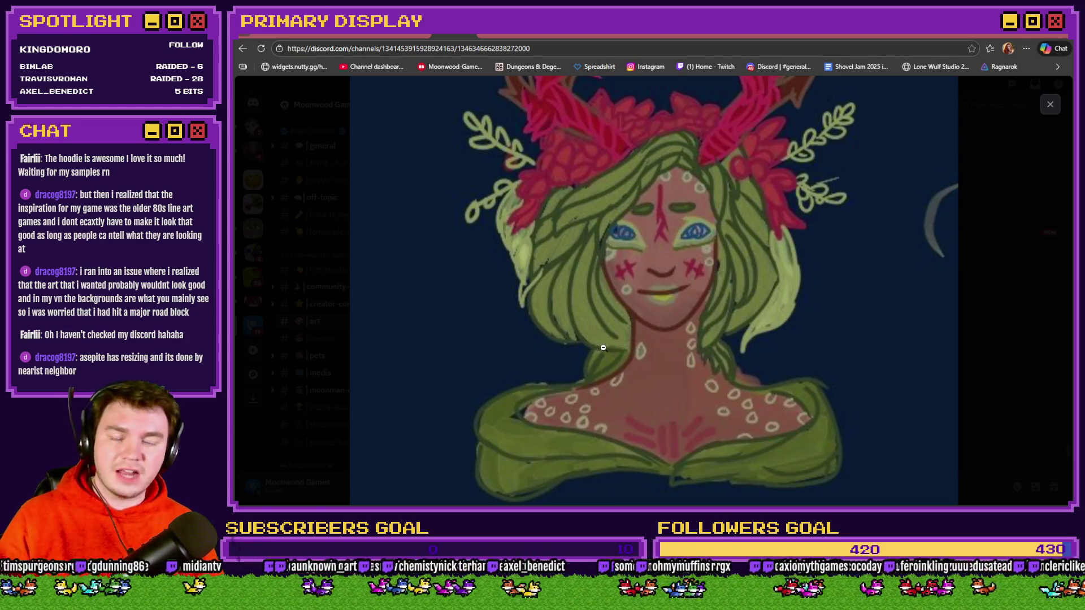
click(992, 300)
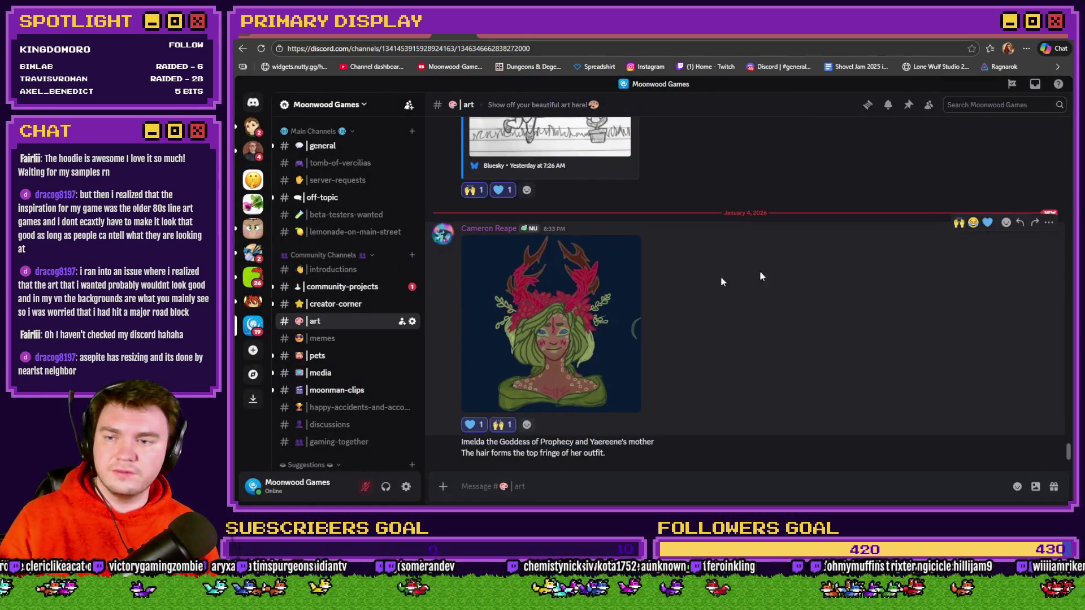
click(363, 305)
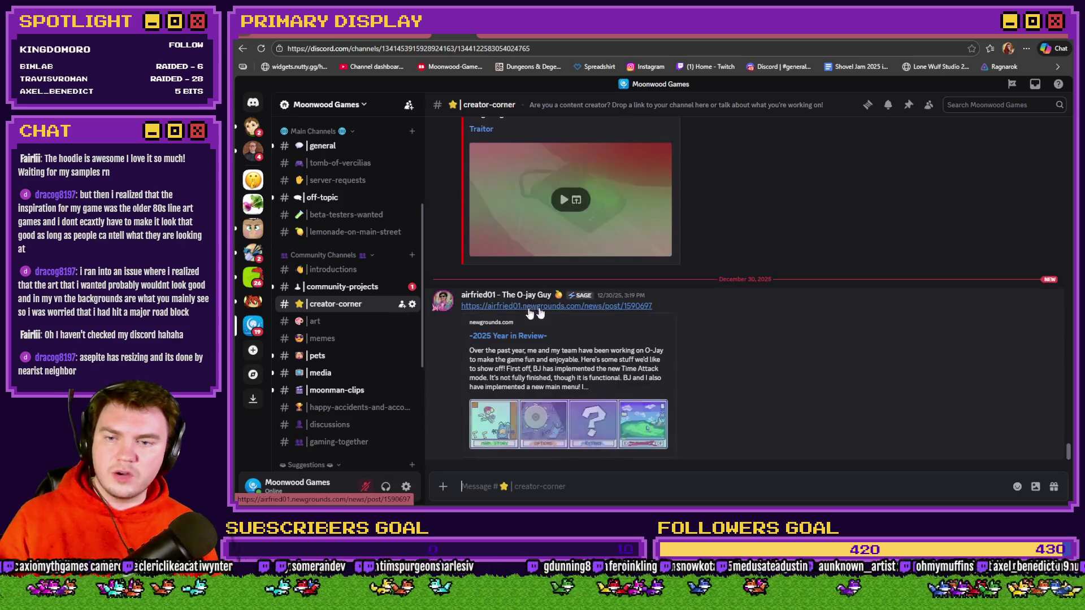
scroll(798, 273, down, 1)
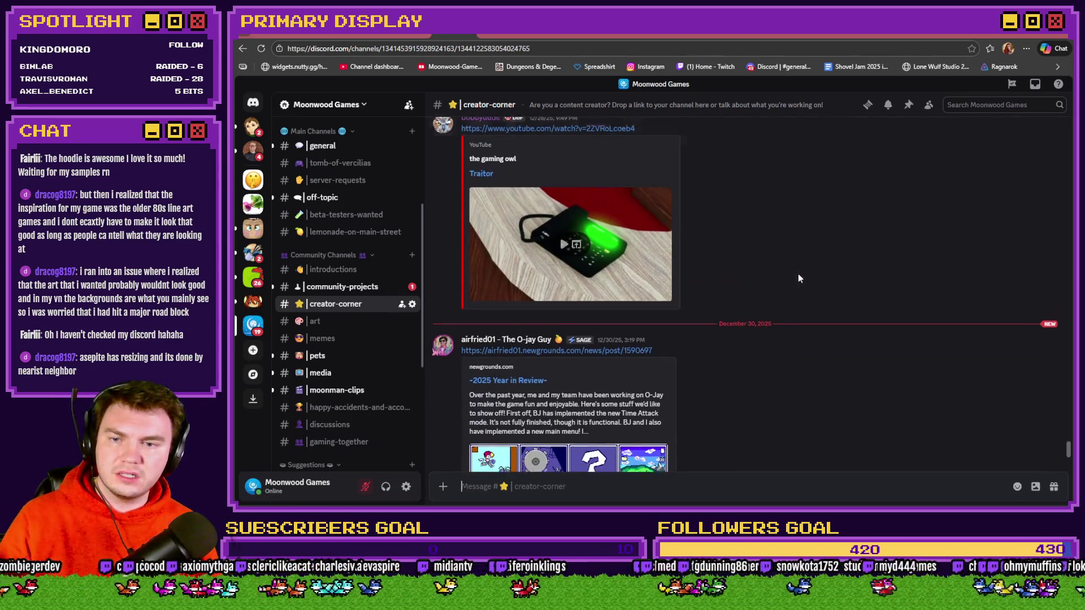
scroll(799, 279, up, 10)
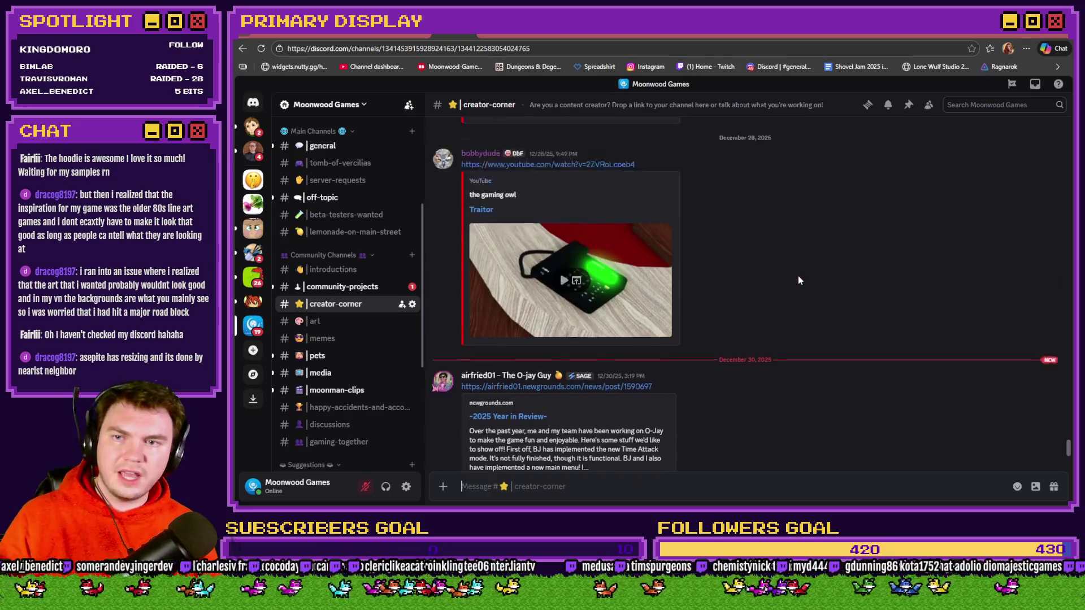
scroll(798, 277, down, 10)
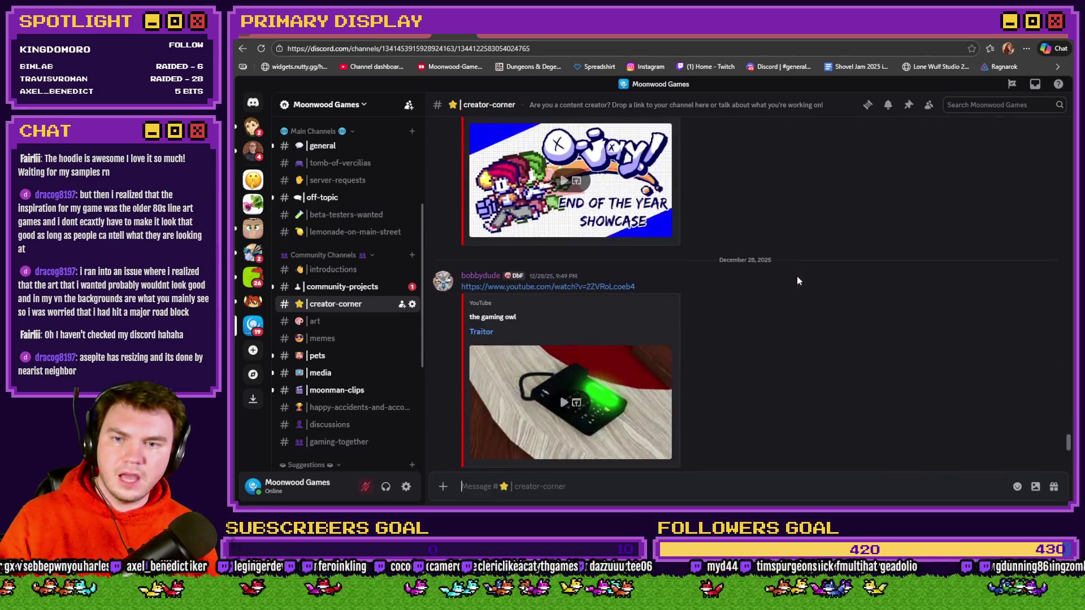
scroll(812, 225, up, 1)
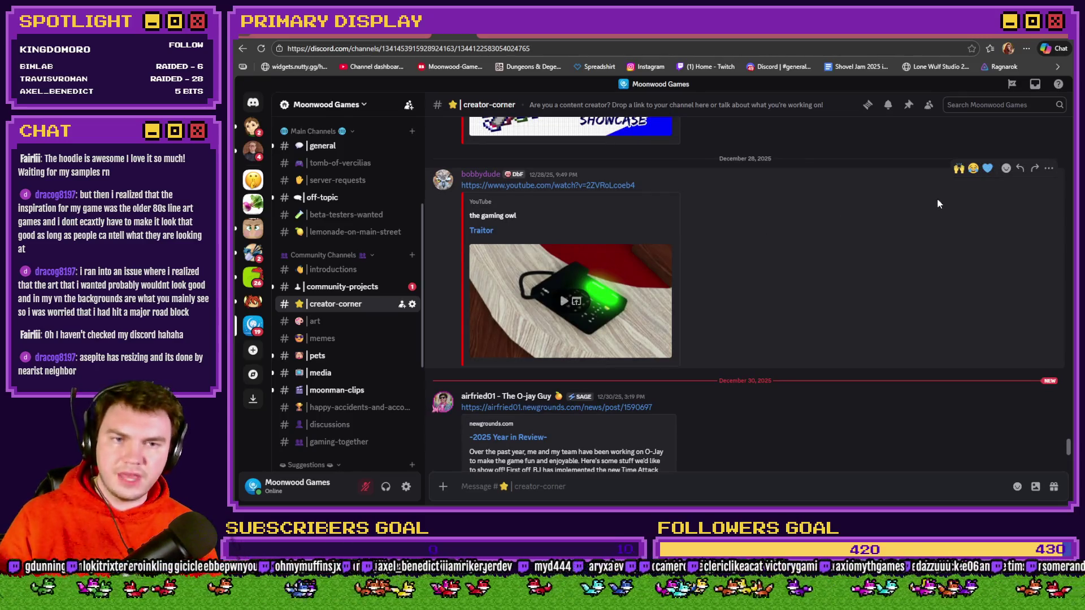
click(959, 167)
click(987, 168)
scroll(852, 297, down, 2)
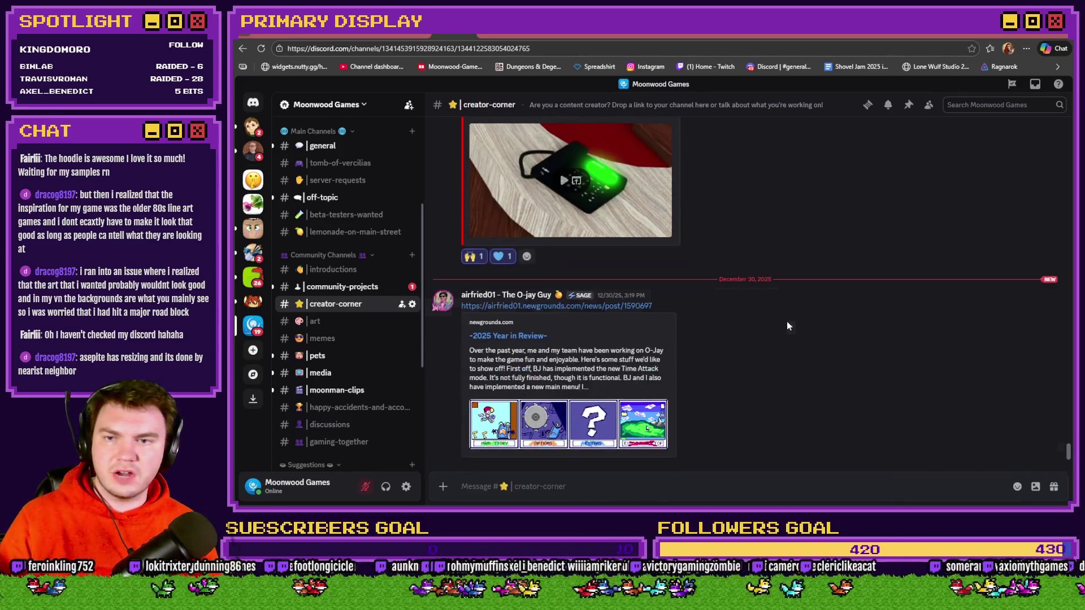
click(959, 288)
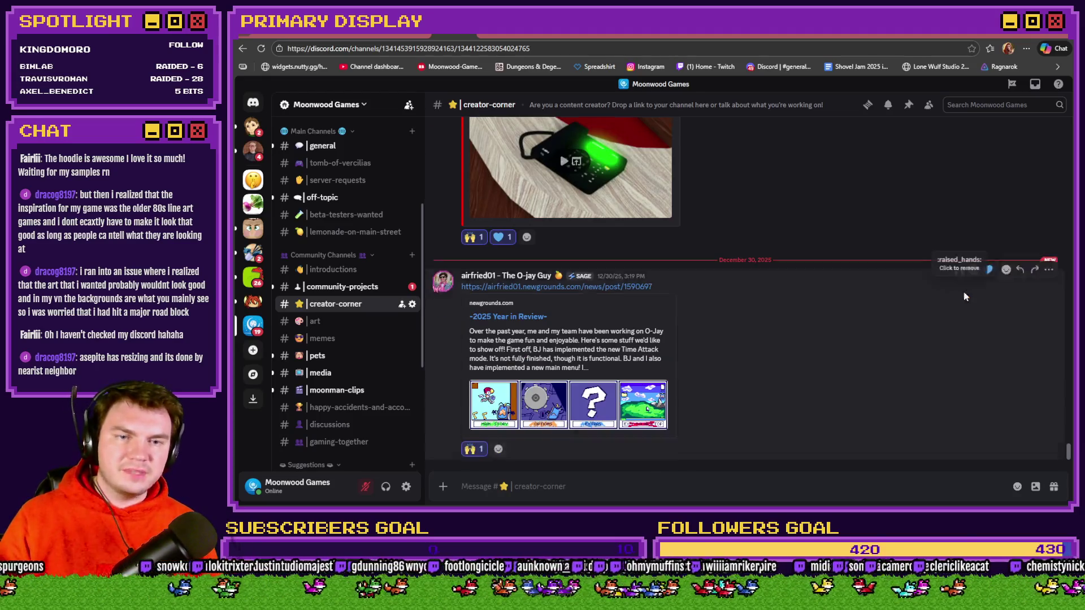
click(987, 269)
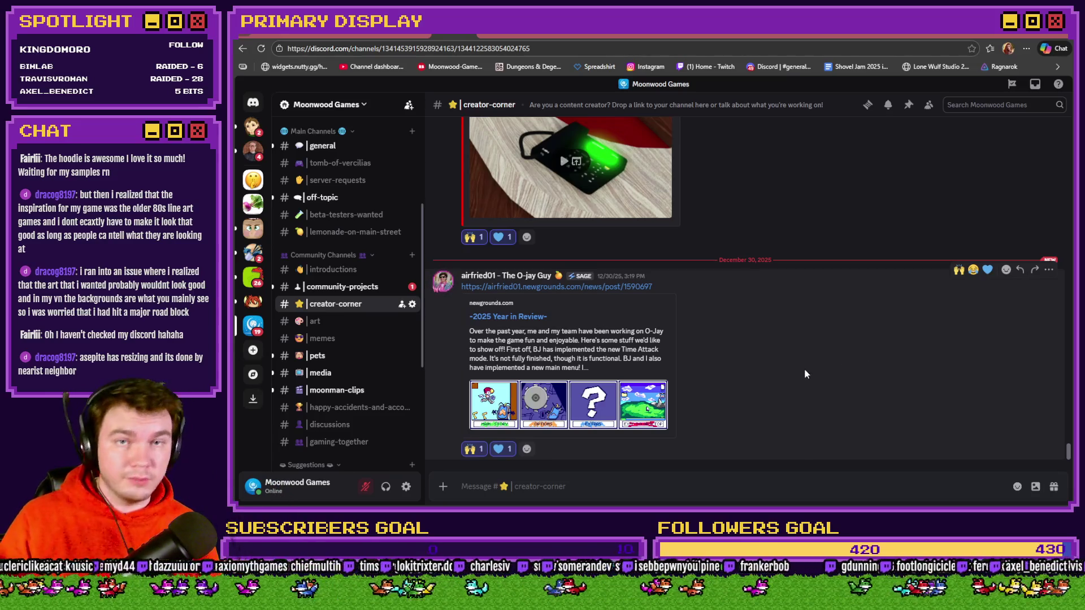
click(342, 287)
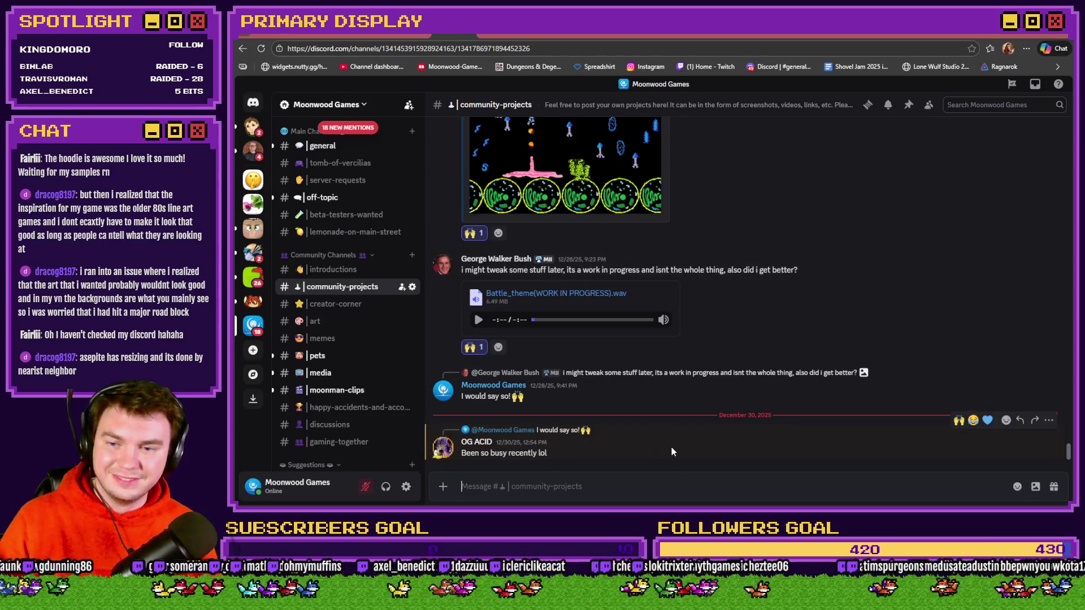
Step: React with raised hands to the latest community-projects post, then browse the #media channel
click(959, 421)
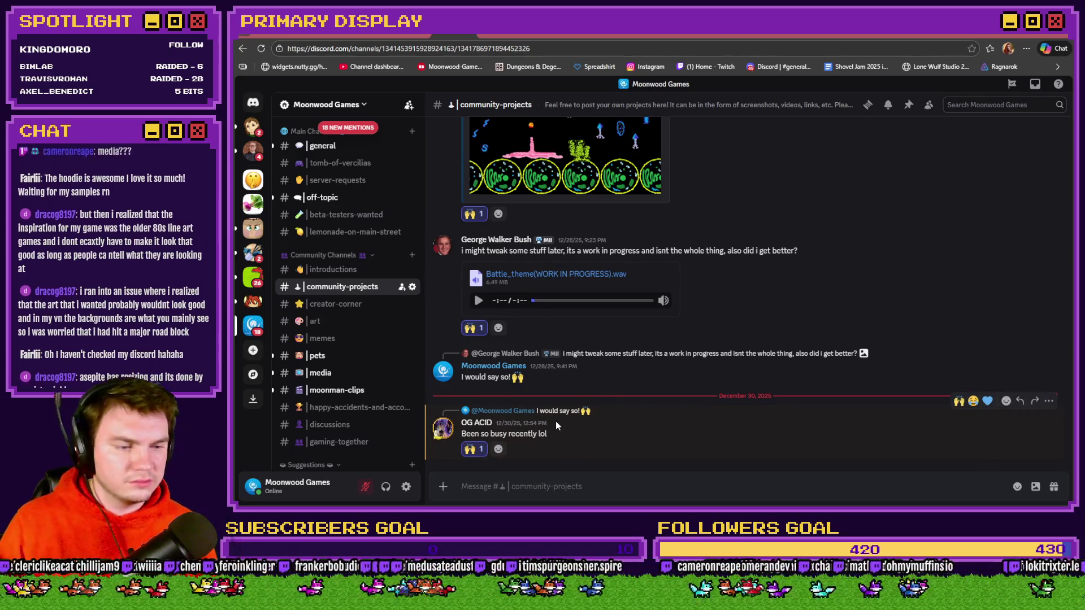
click(321, 373)
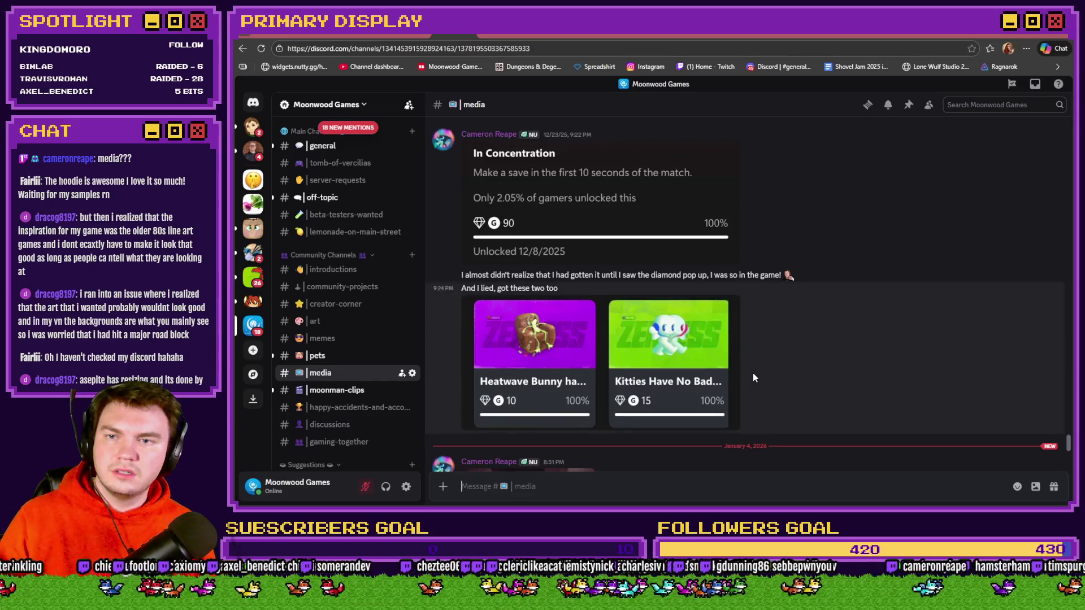
scroll(753, 373, up, 1)
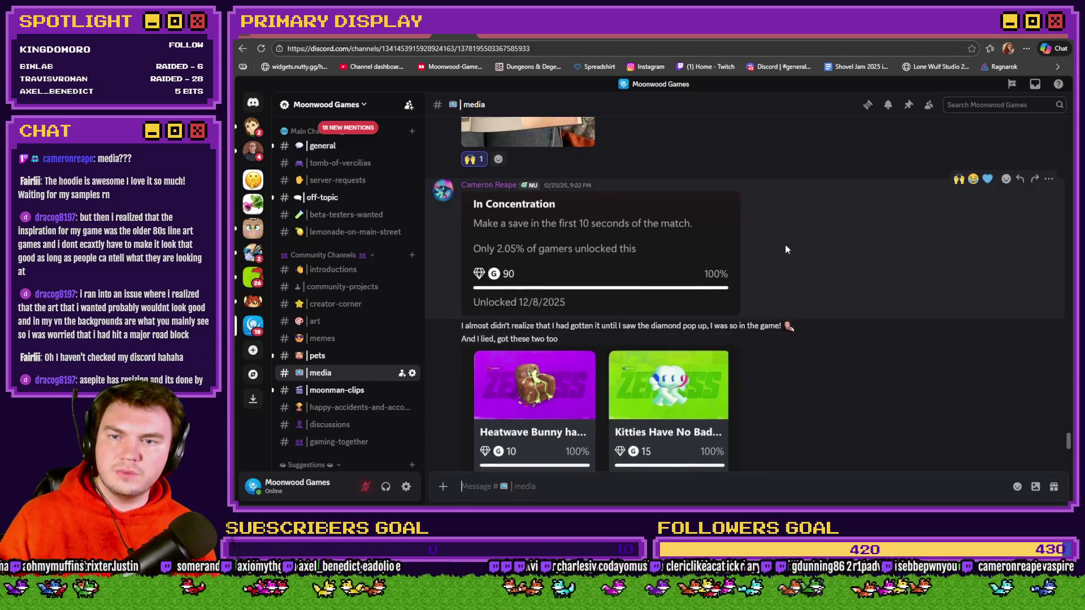
scroll(830, 277, down, 5)
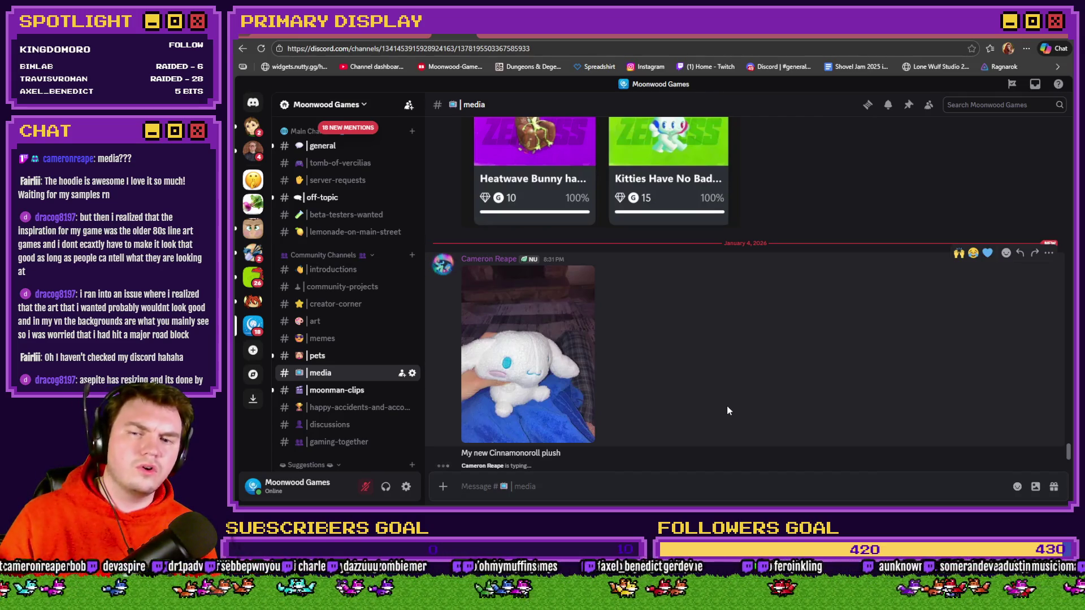
Step: View the Cinnamoroll plush photo full size and give it raised-hands and heart reactions
click(515, 387)
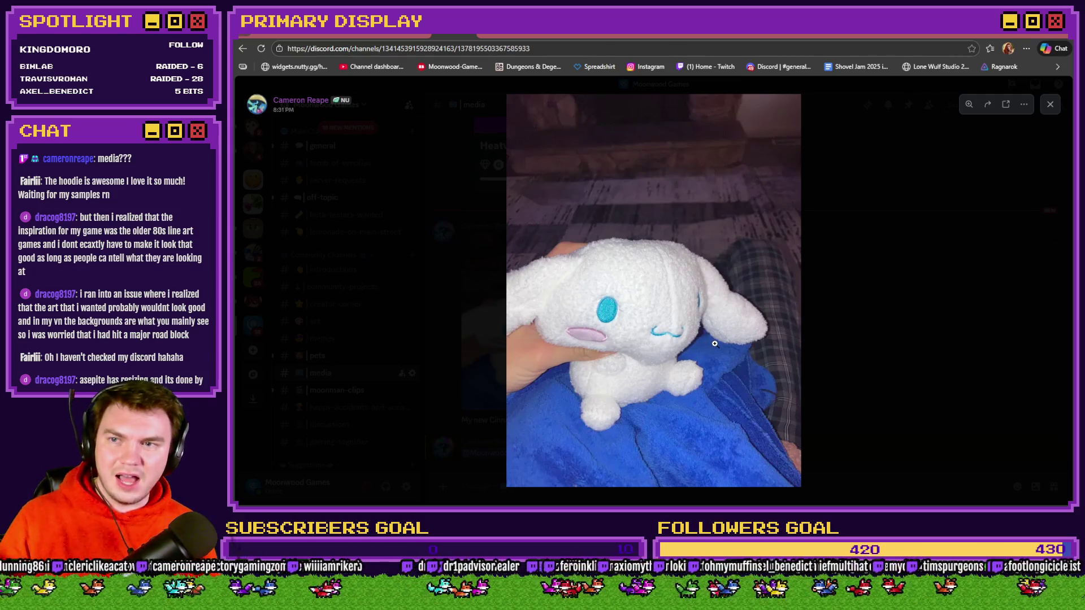
key(Escape)
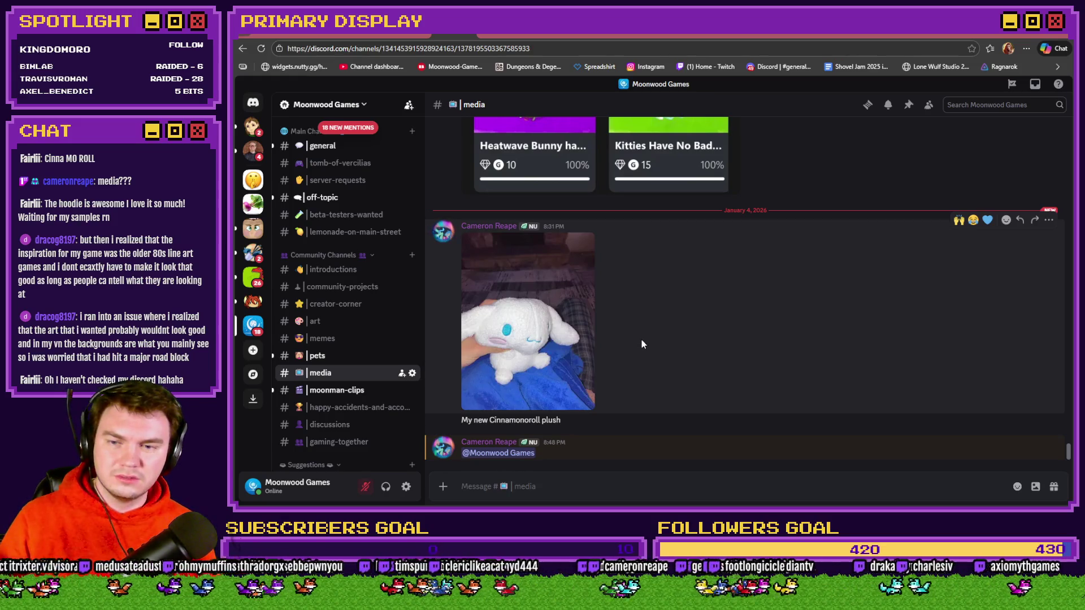
click(581, 349)
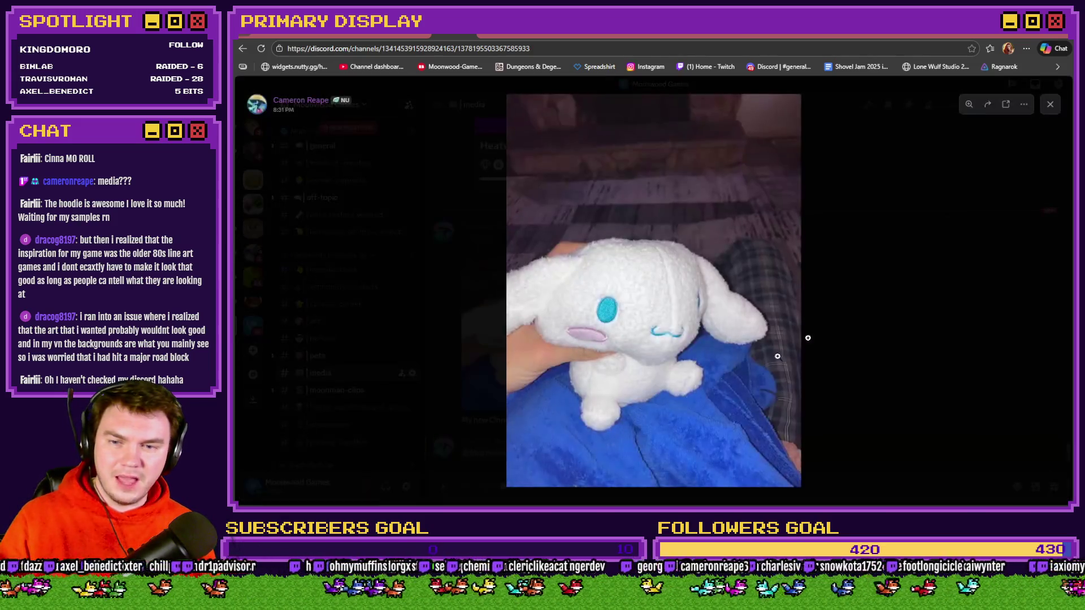
click(498, 429)
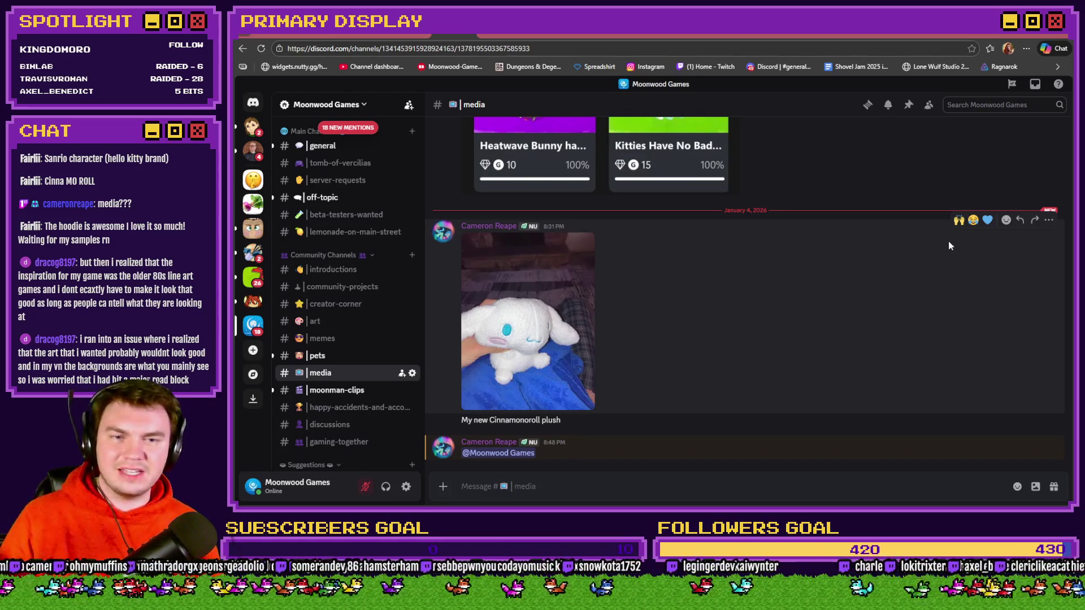
click(959, 220)
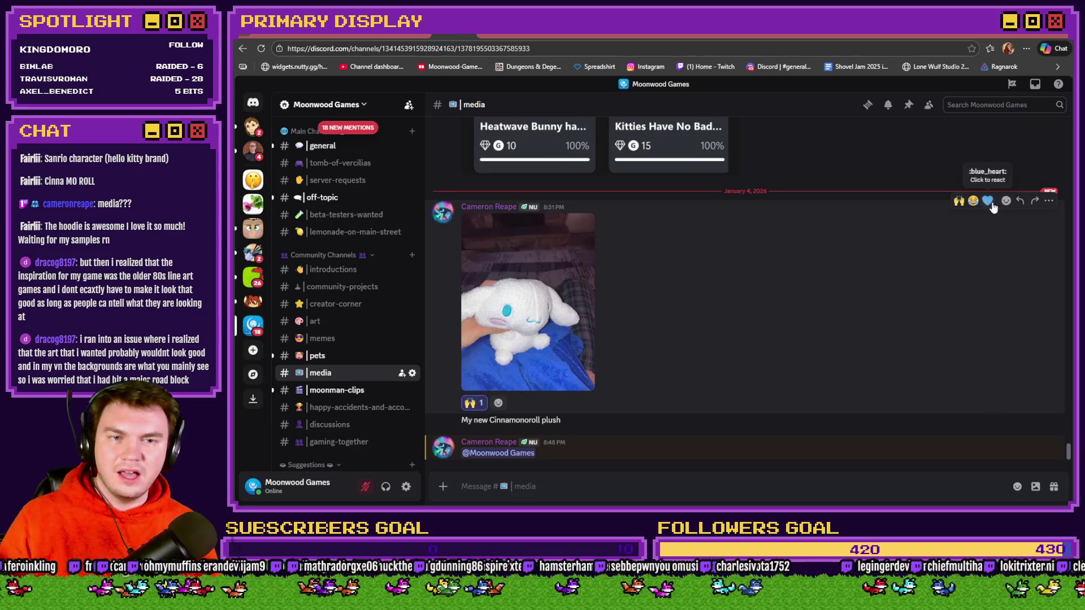
click(987, 201)
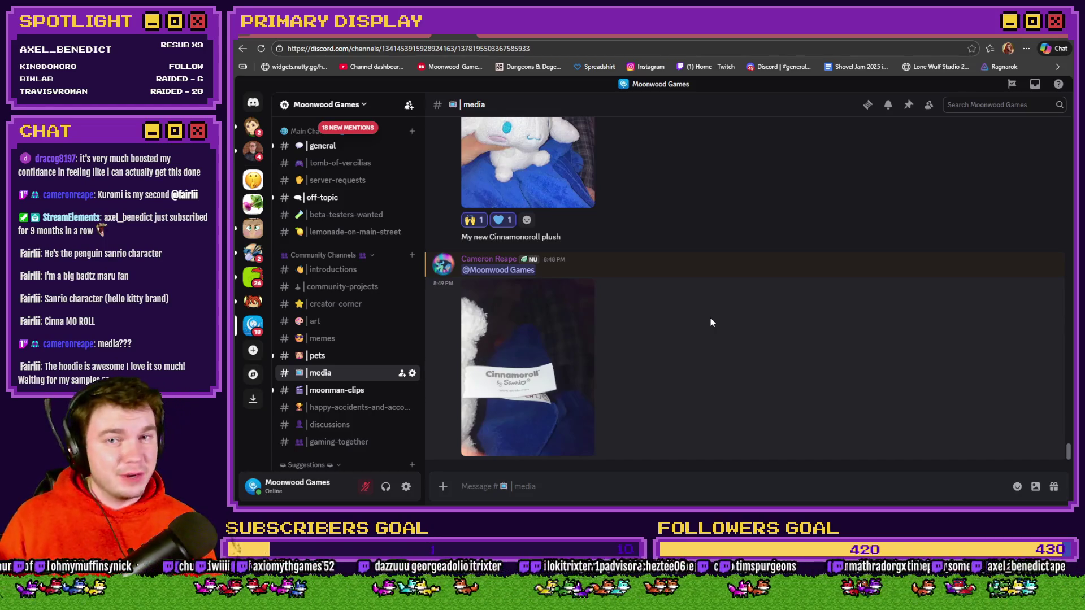
Step: View the Cinnamoroll tag photo full size, then return to the Tomb of Vercilias Trello board
click(547, 364)
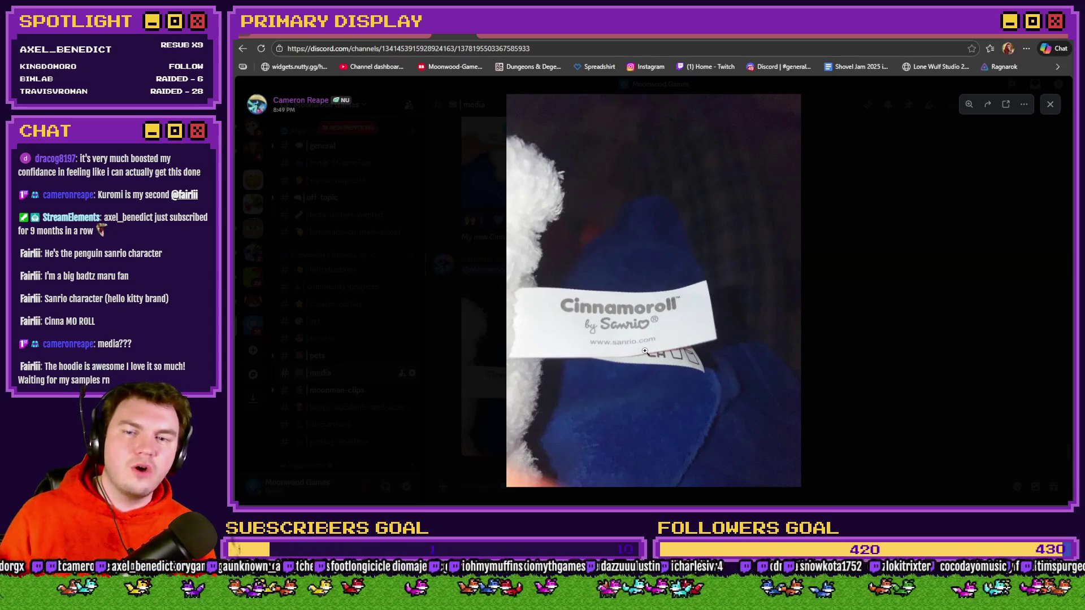
click(856, 337)
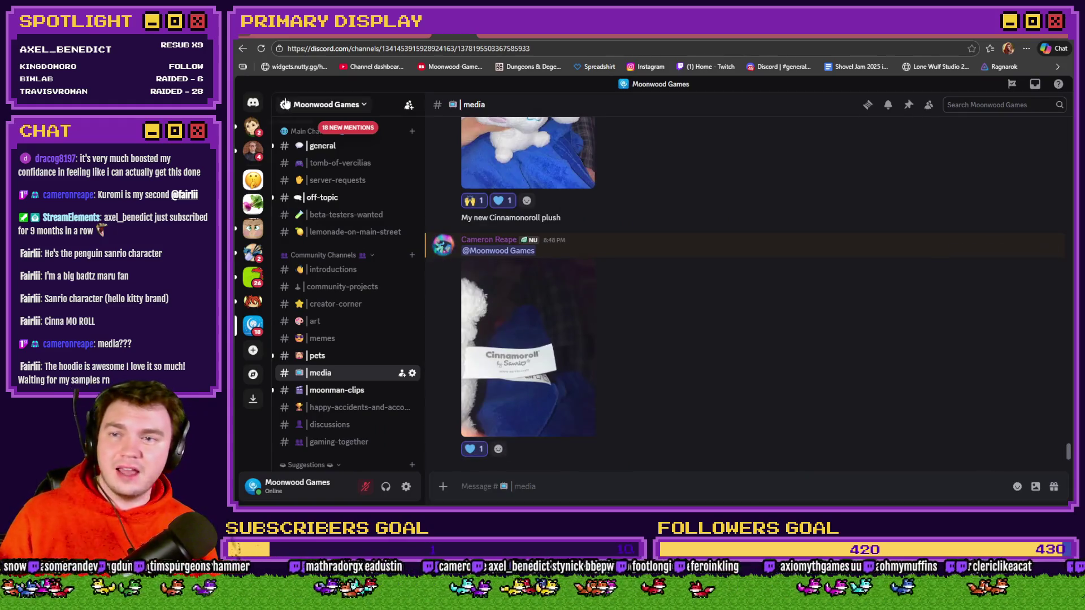
click(358, 32)
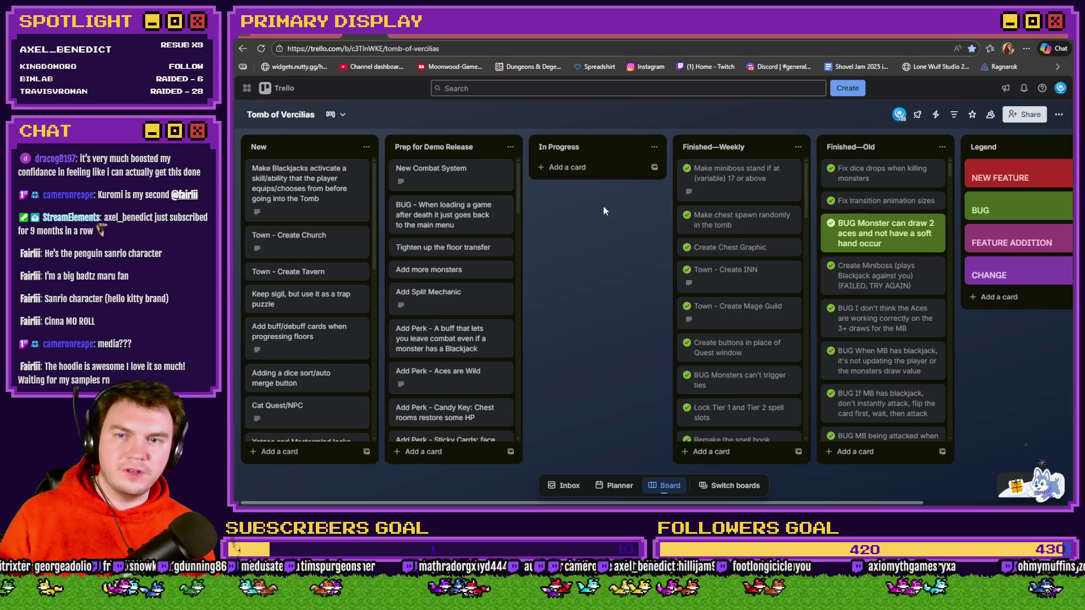
mouse_move(603, 210)
mouse_down()
mouse_move(554, 233)
mouse_move(459, 240)
mouse_move(725, 283)
mouse_up()
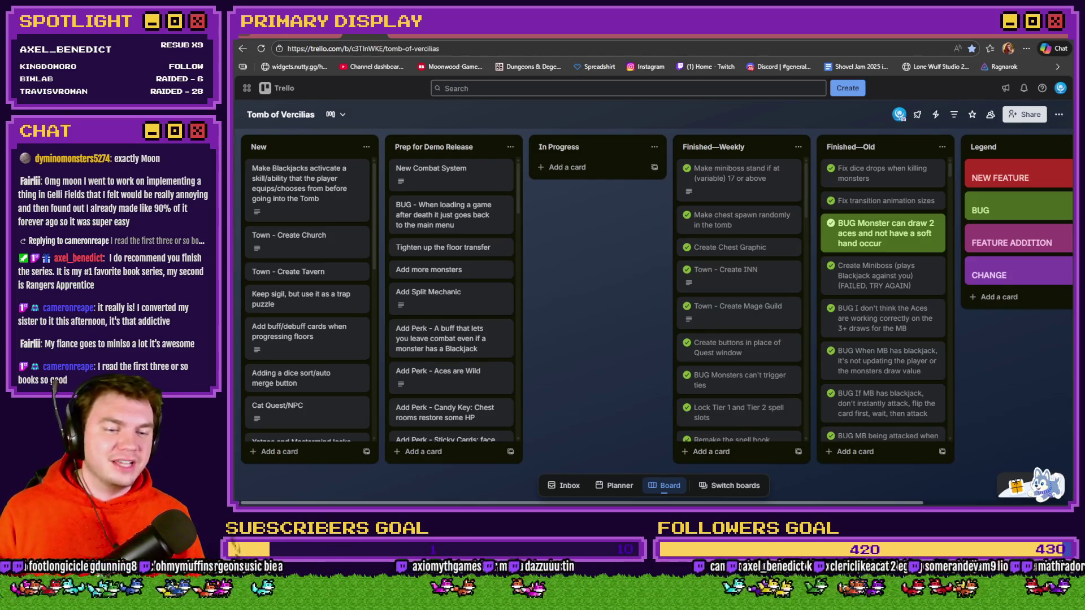
key(alt+Tab)
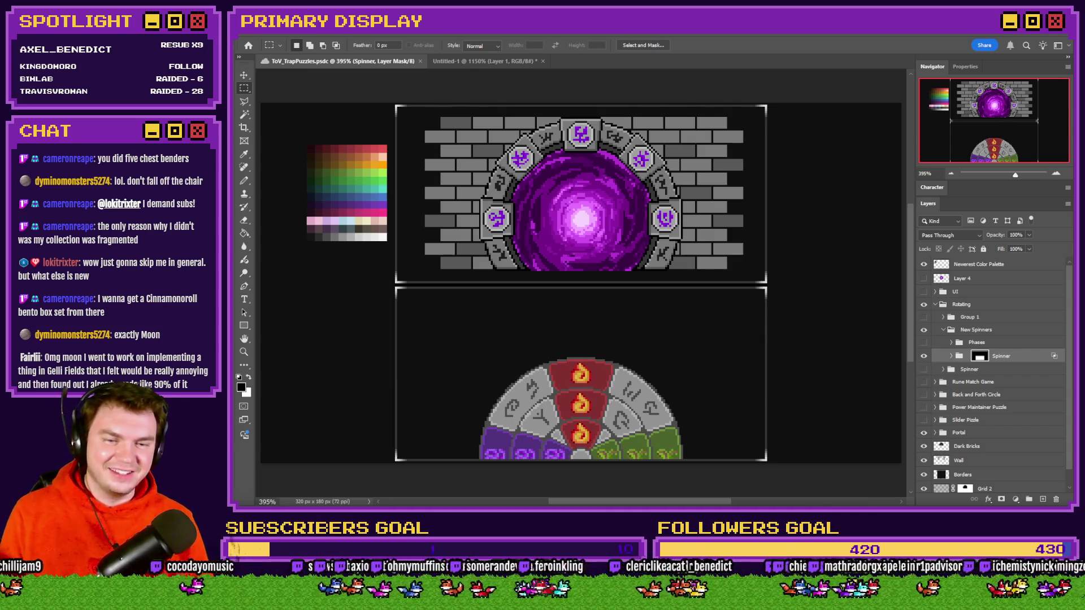
Step: Switch from Photoshop back to the Tomb of Vercilias Trello board
key(alt+Tab)
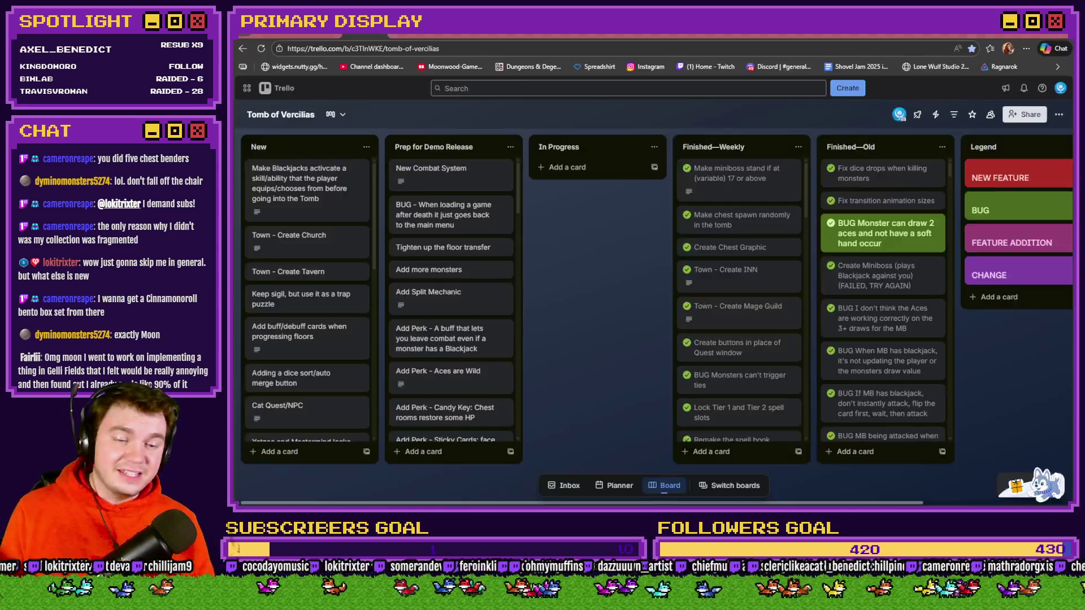
click(440, 35)
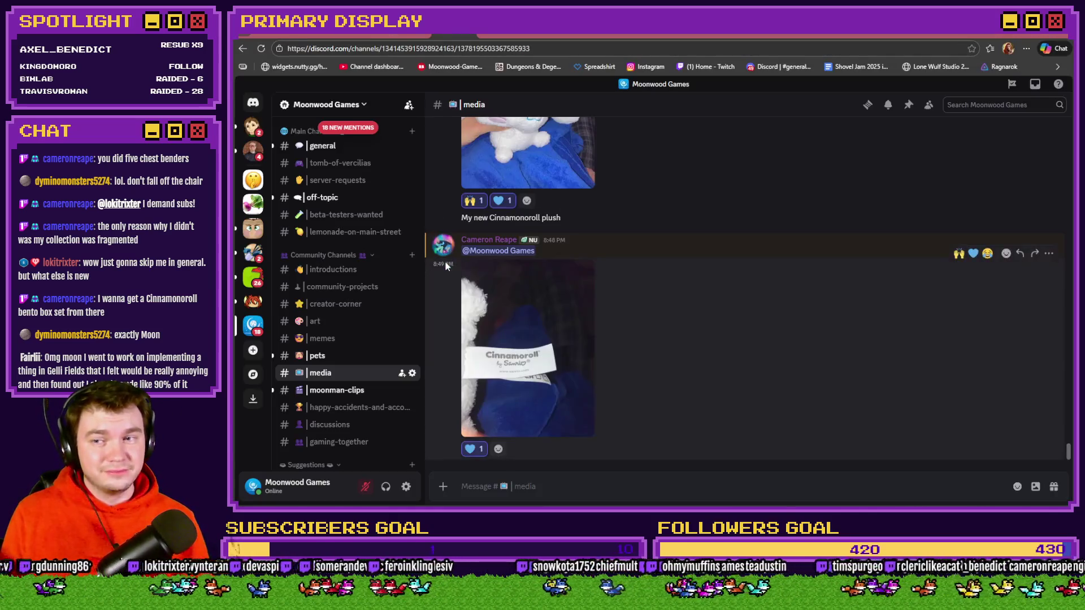
scroll(381, 350, up, 2)
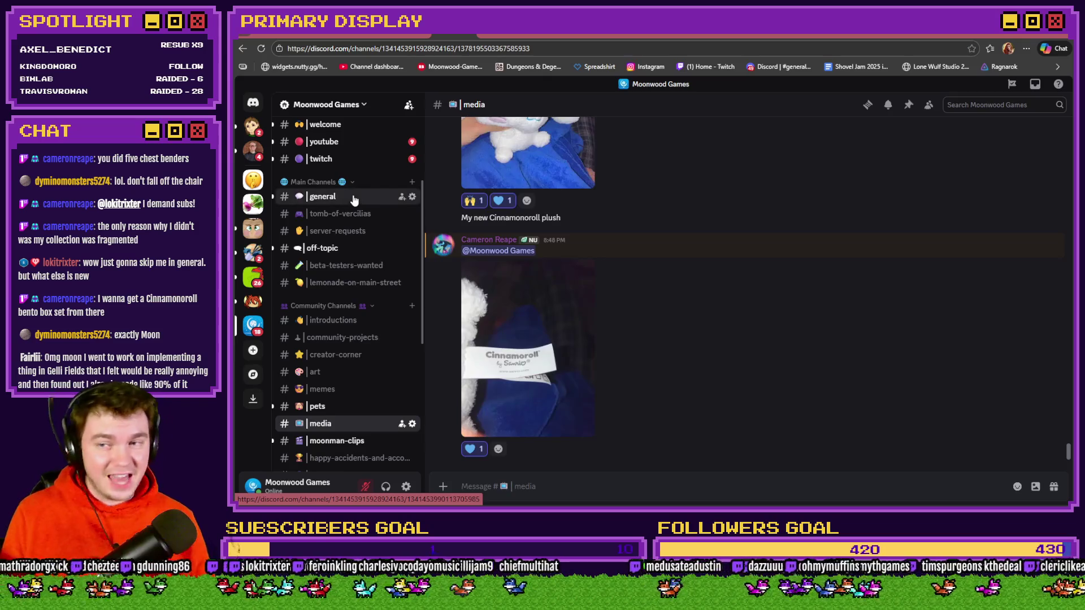
click(354, 197)
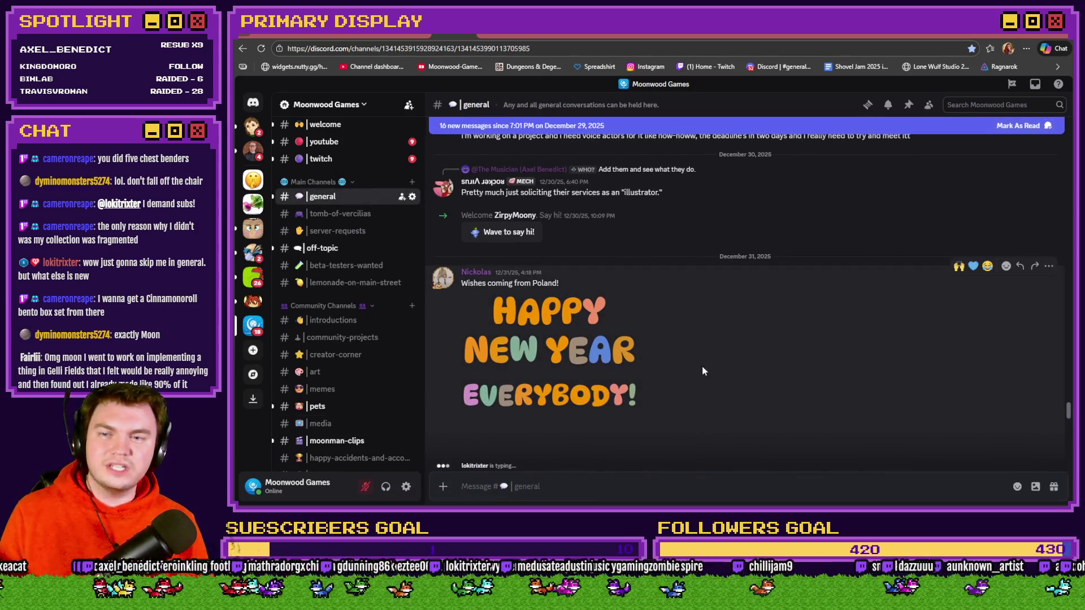
click(959, 266)
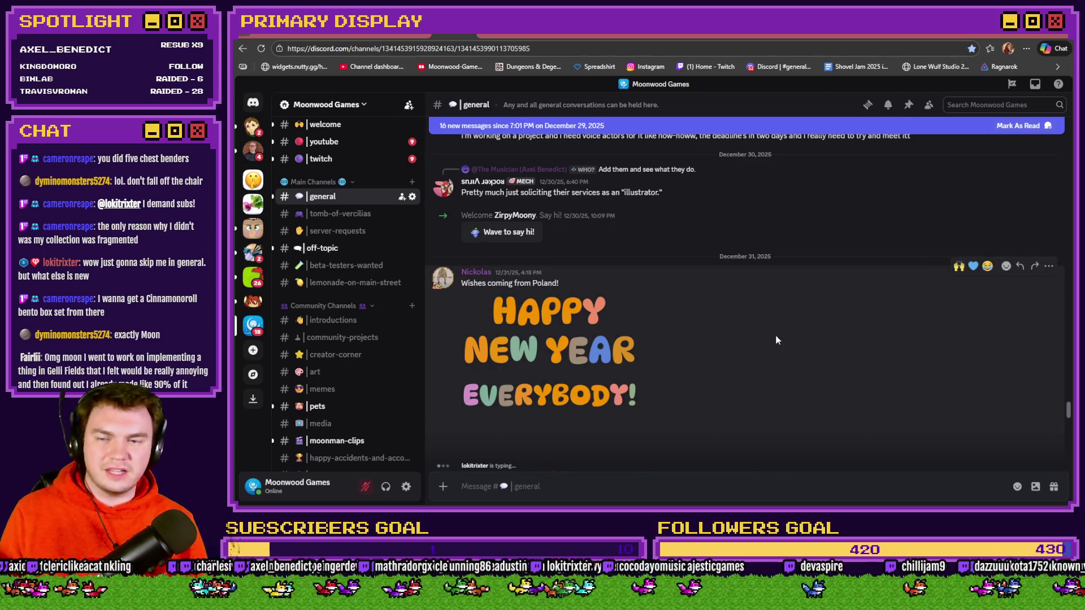
scroll(775, 335, down, 4)
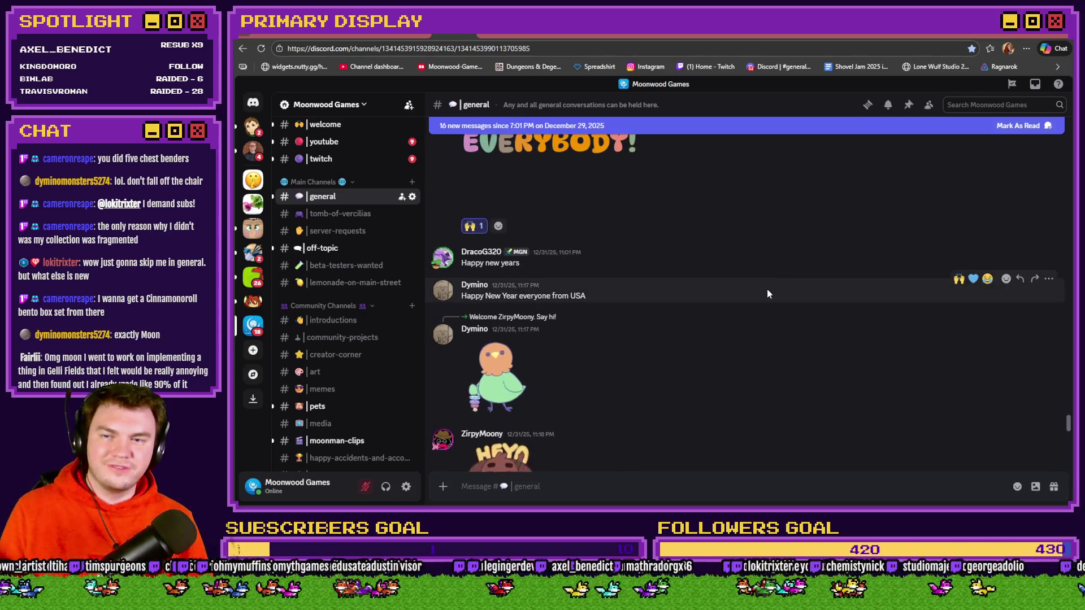
scroll(768, 290, down, 3)
scroll(771, 273, down, 4)
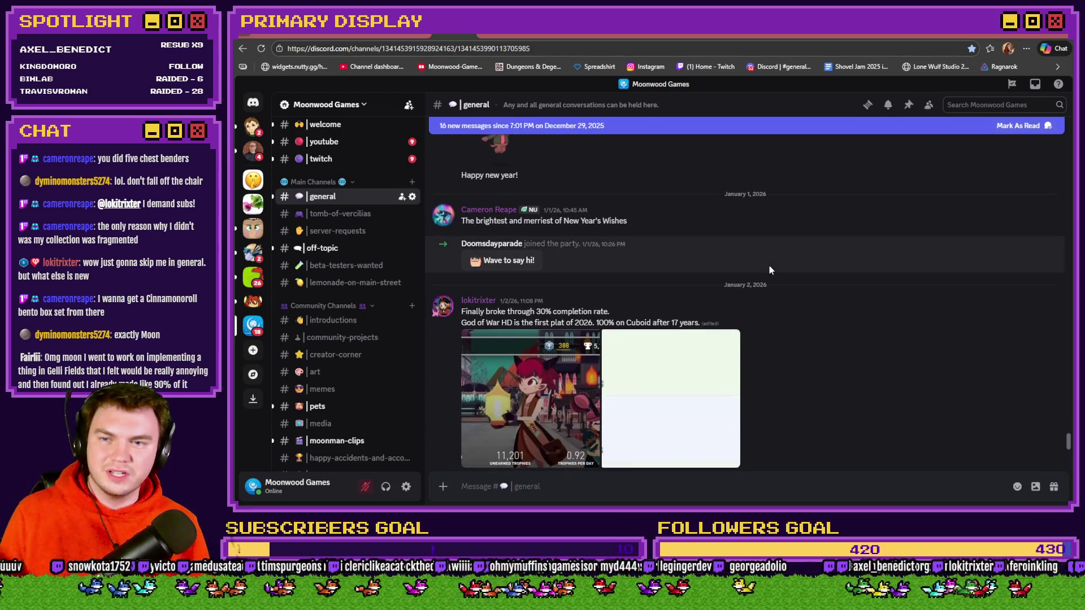
scroll(774, 263, down, 3)
scroll(777, 266, up, 2)
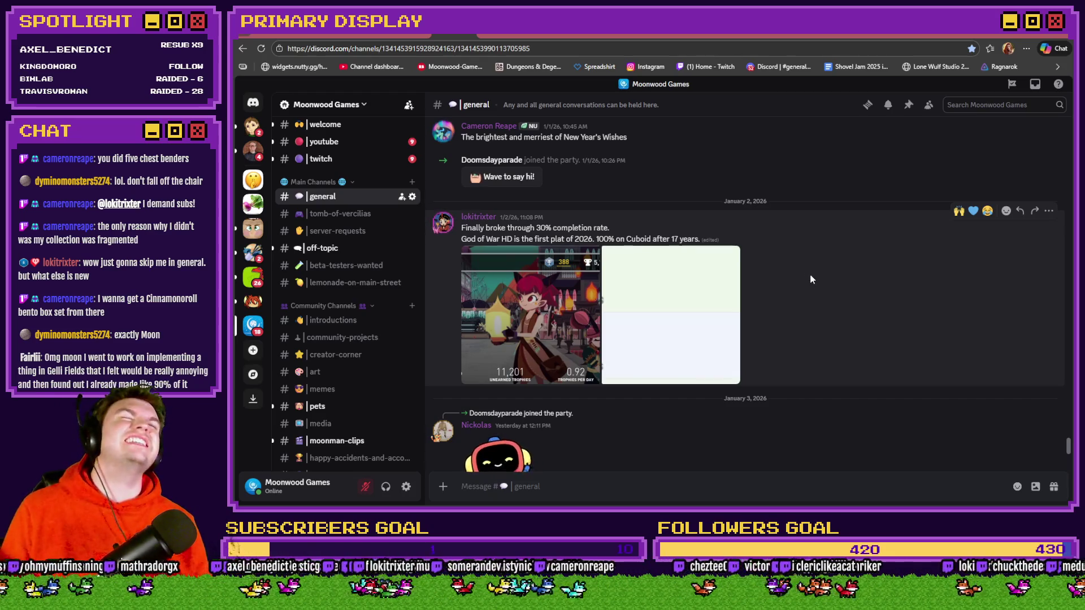
click(521, 316)
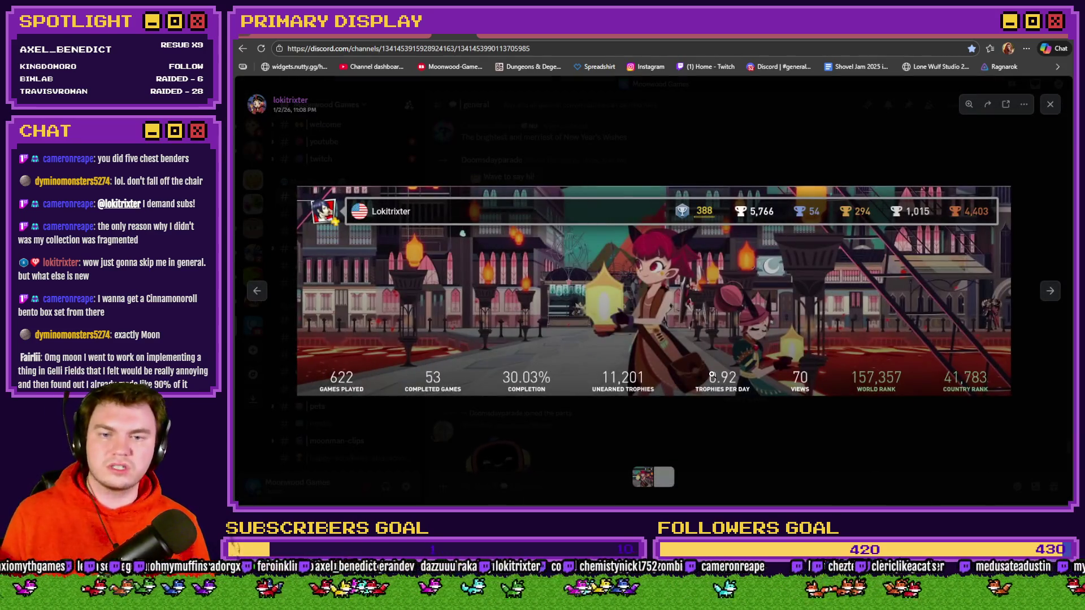
key(Right)
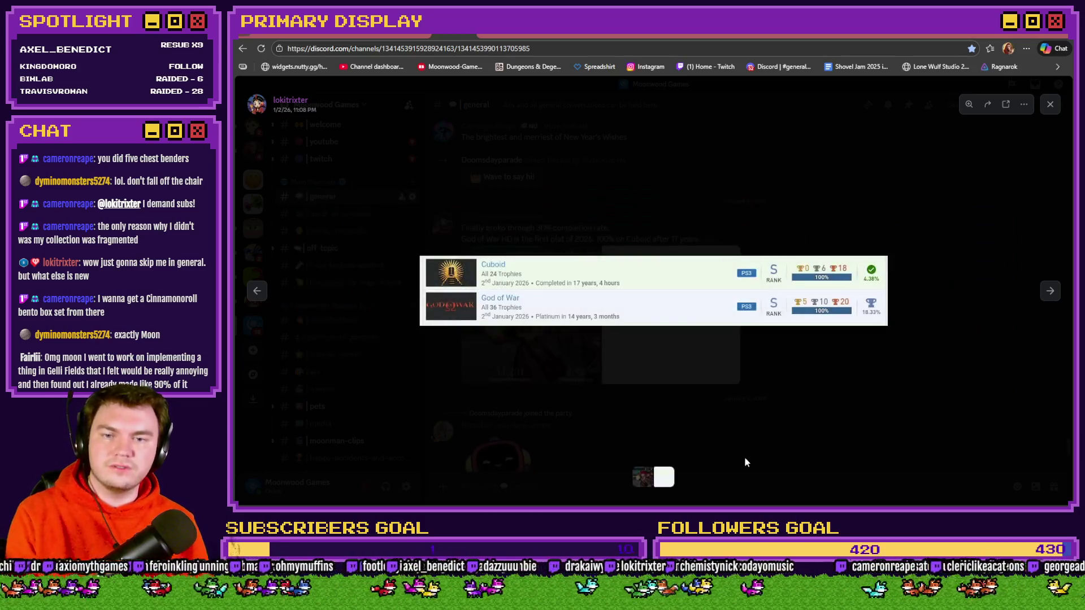
key(Left)
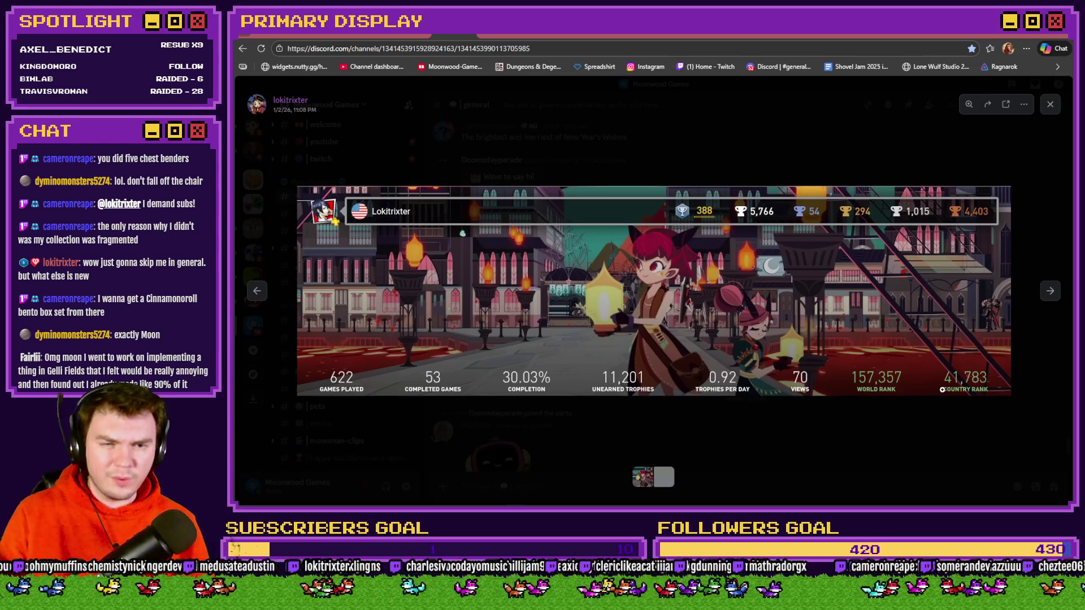
click(897, 433)
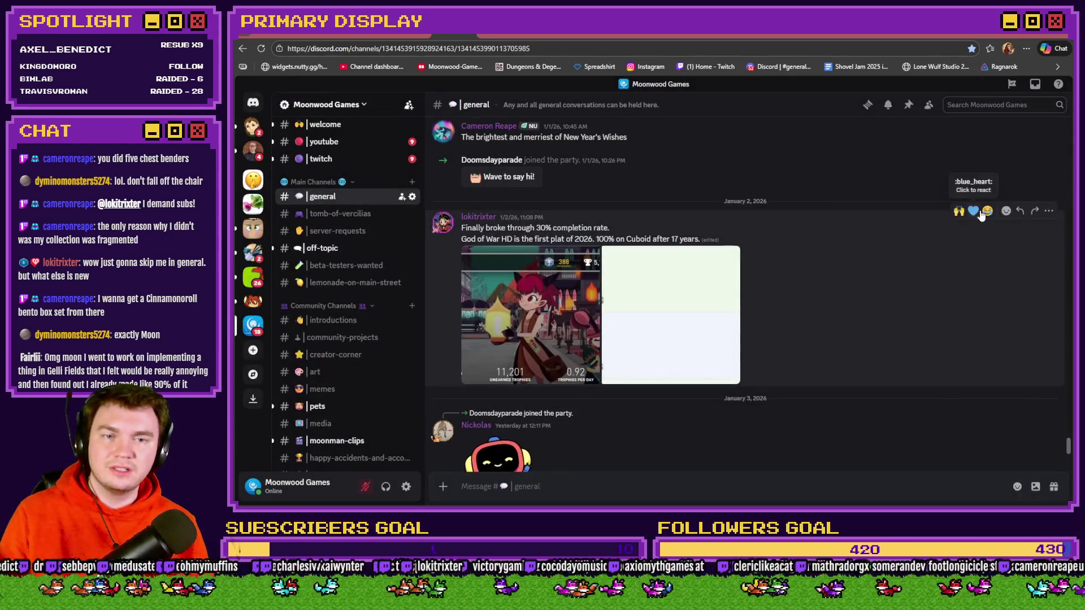
Step: Scroll down #general and go to the Moonwood Games #art channel
scroll(897, 256, down, 2)
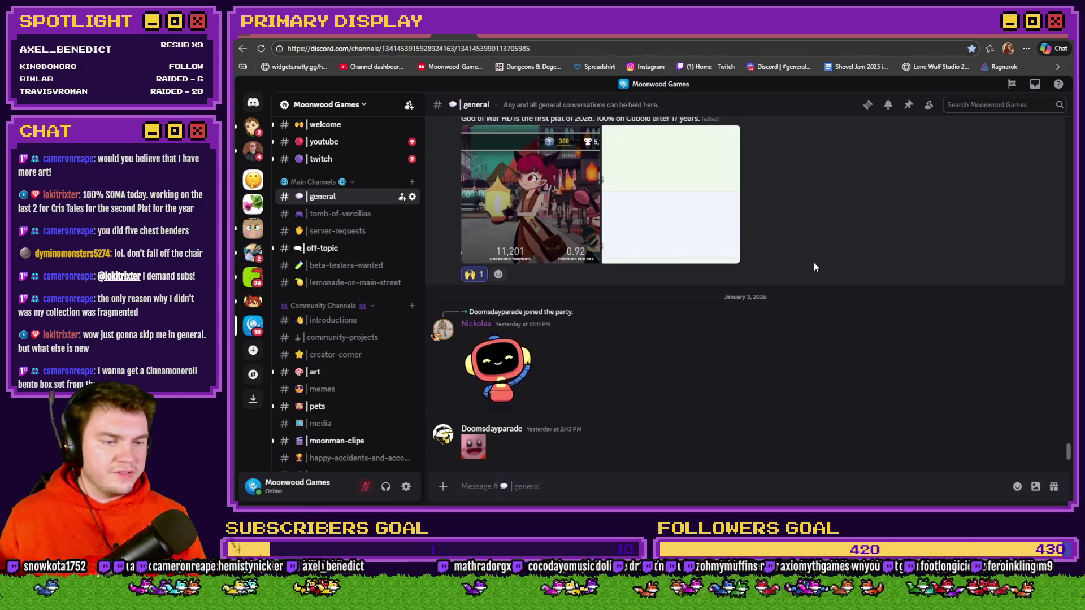
click(368, 375)
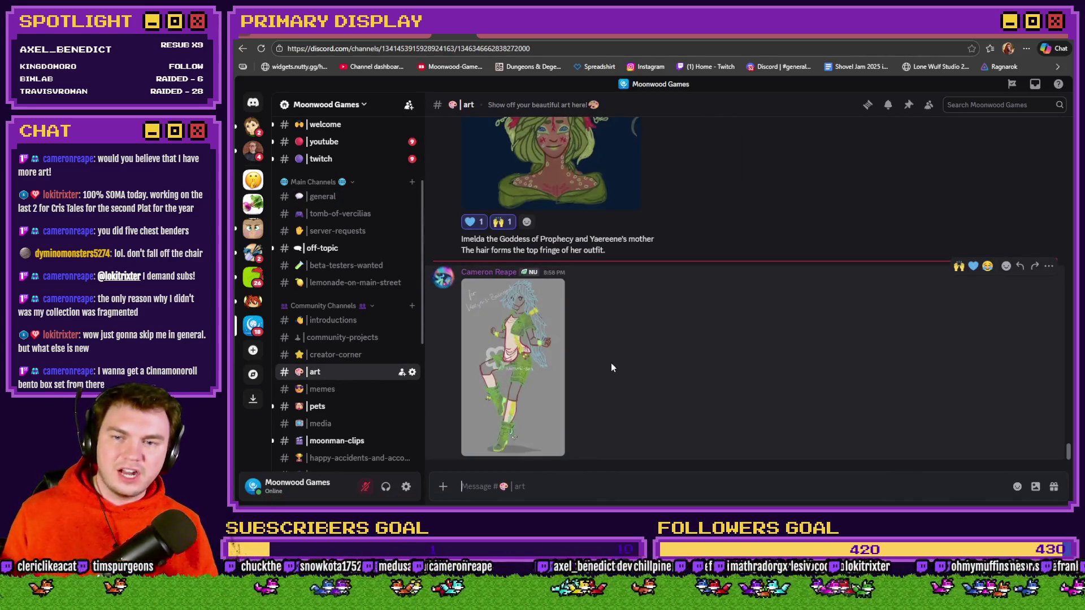
click(495, 339)
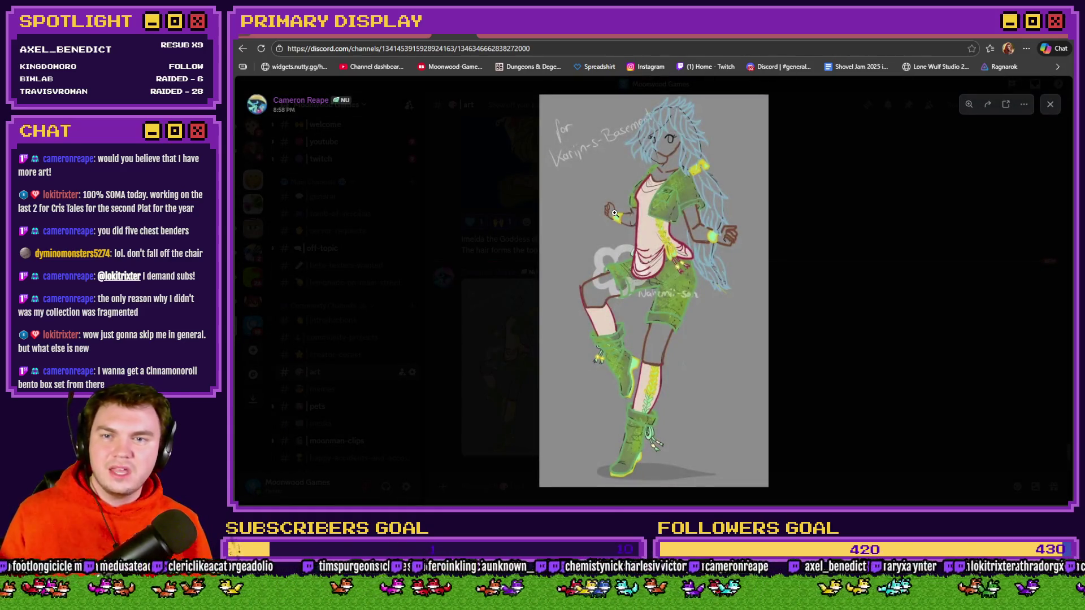
click(614, 213)
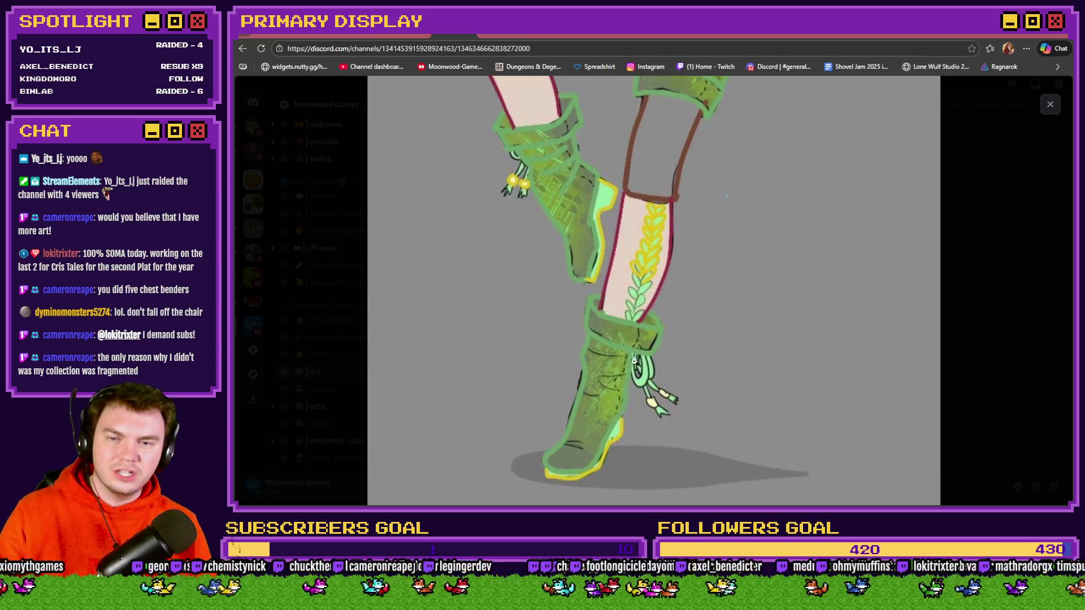
scroll(633, 430, up, 10)
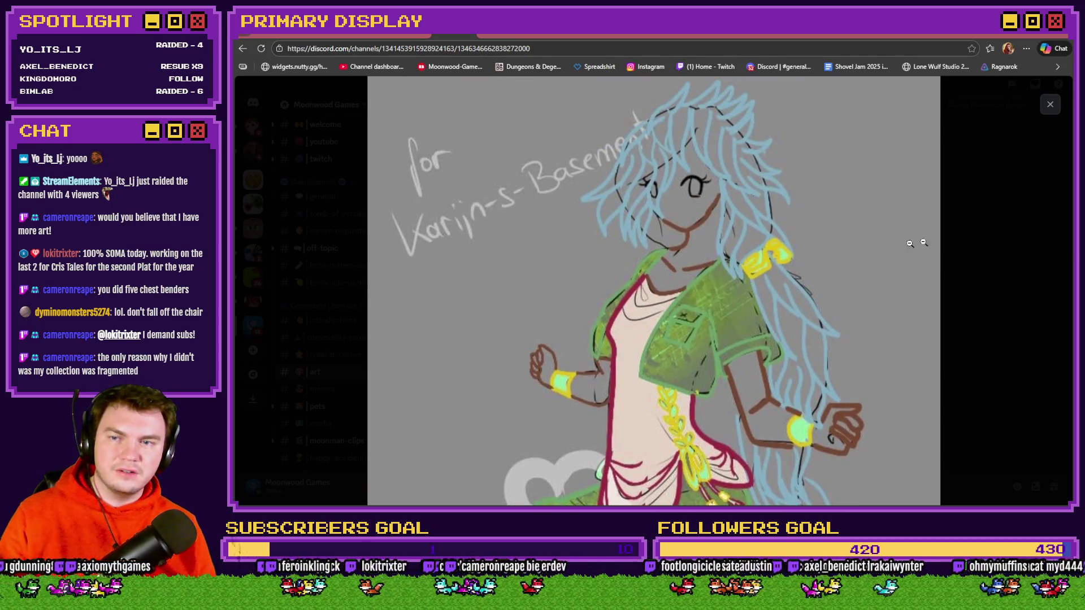
click(1007, 230)
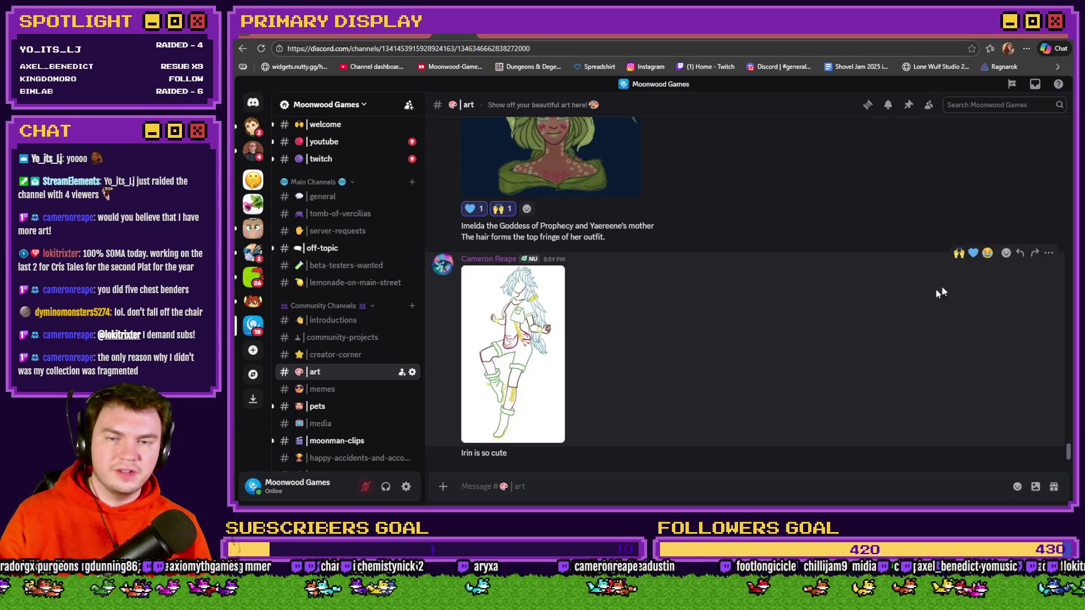
Step: Add heart and raised-hands reactions to the 'Irin is so cute' sketch, briefly checking the Trello board
click(972, 252)
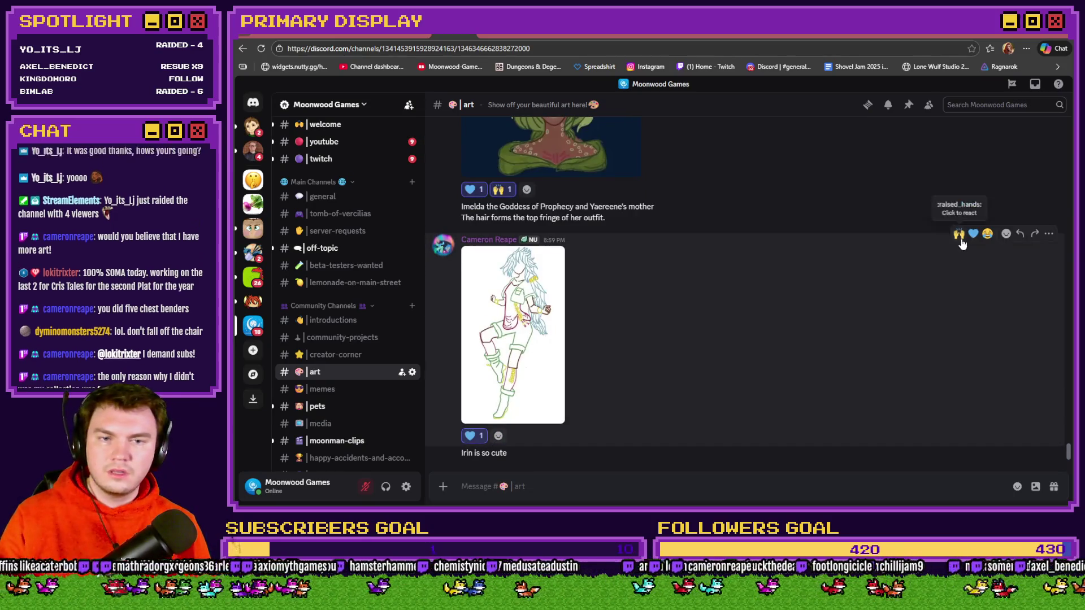
click(959, 234)
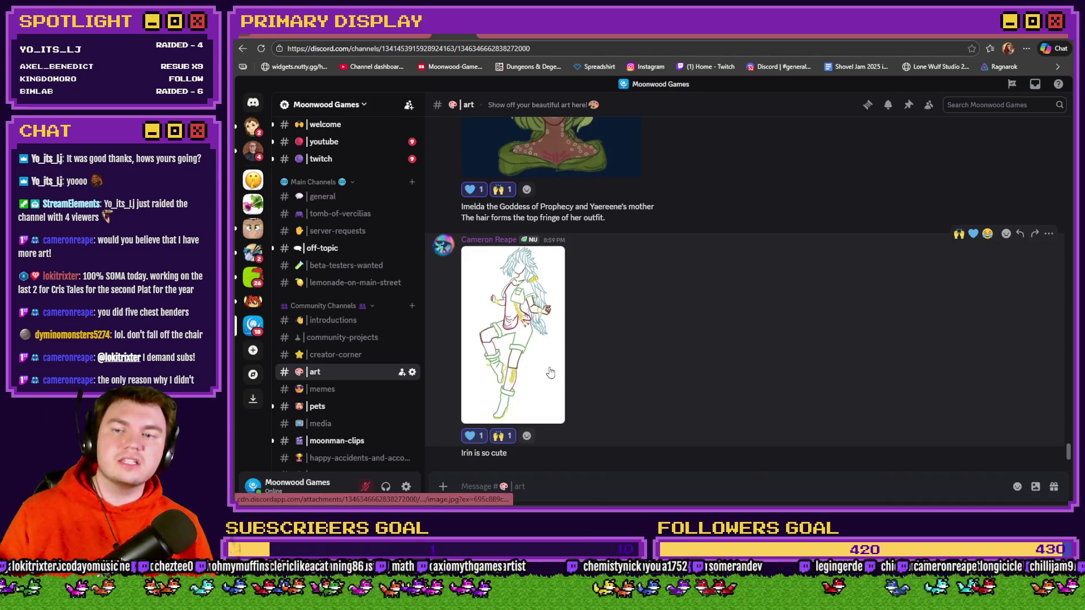
click(360, 32)
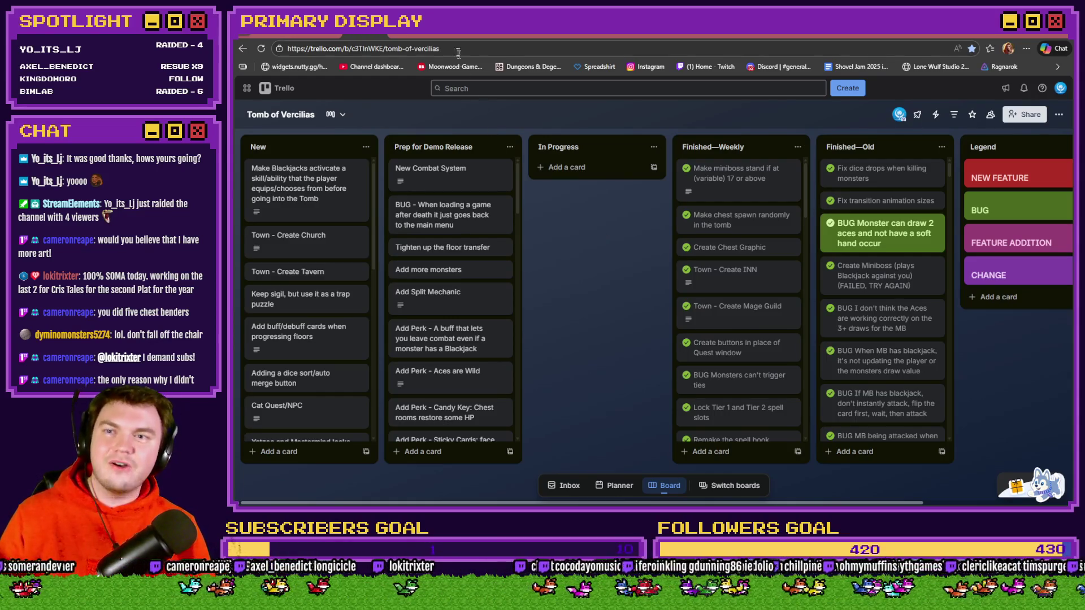
click(446, 32)
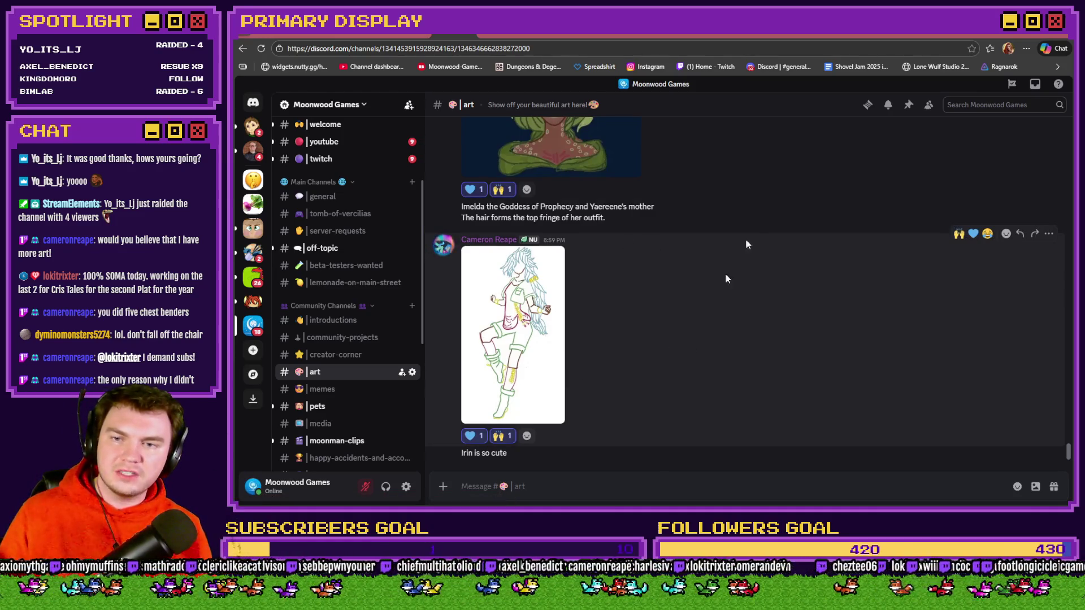
Step: Revisit the Tomb of Vercilias board, then return to ToV_TrapPuzzles.psd in Photoshop
scroll(639, 318, up, 5)
scroll(642, 328, down, 5)
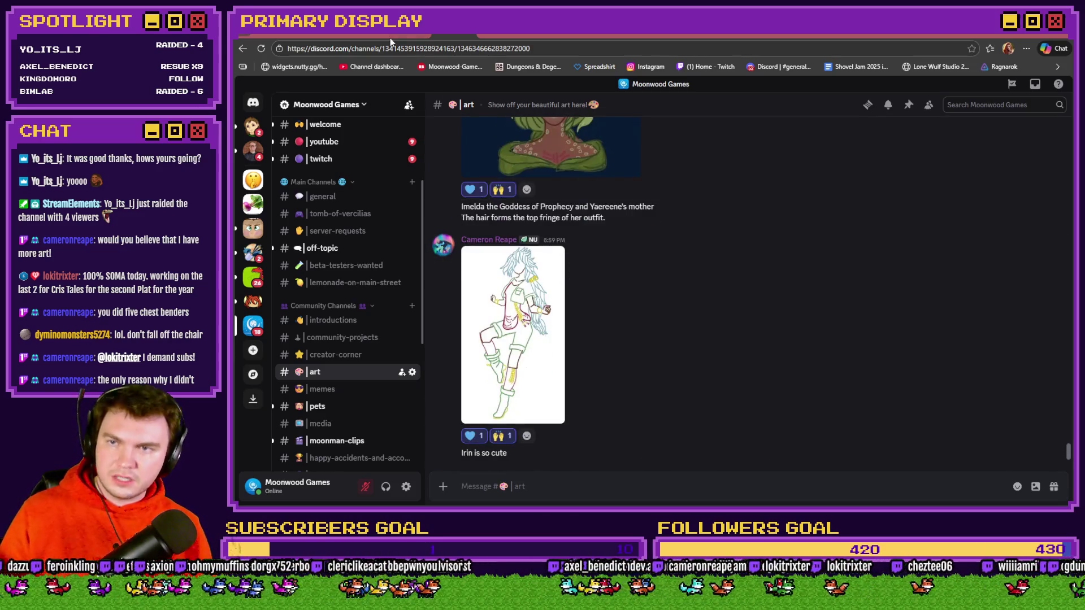
click(387, 40)
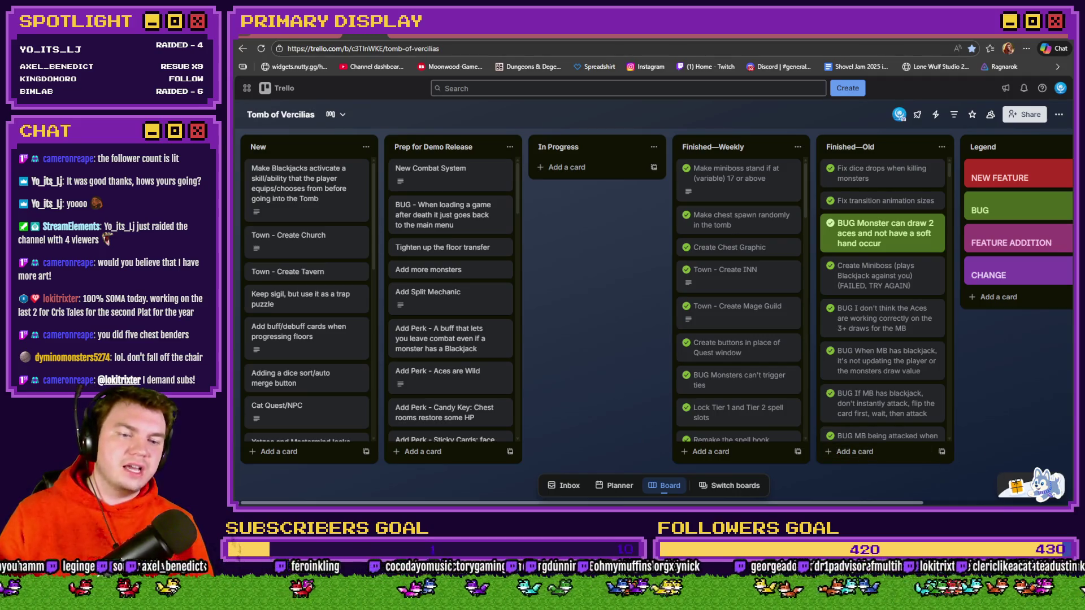
key(alt+Tab)
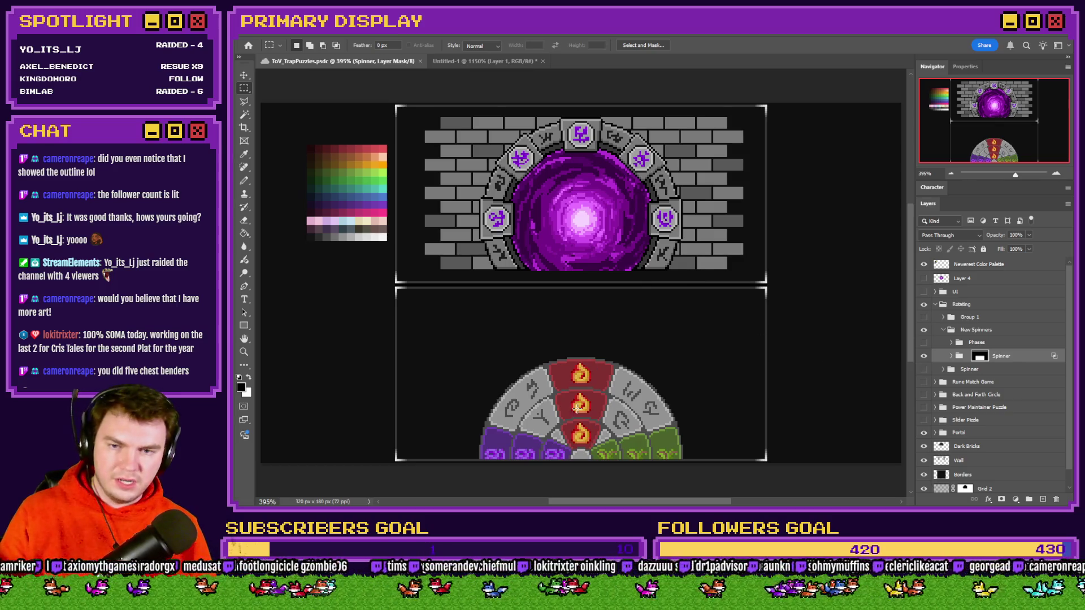
Step: Try selections around the bottom spinner, then switch to the blank Untitled-1 canvas for pixel drawing
scroll(384, 113, left, 1)
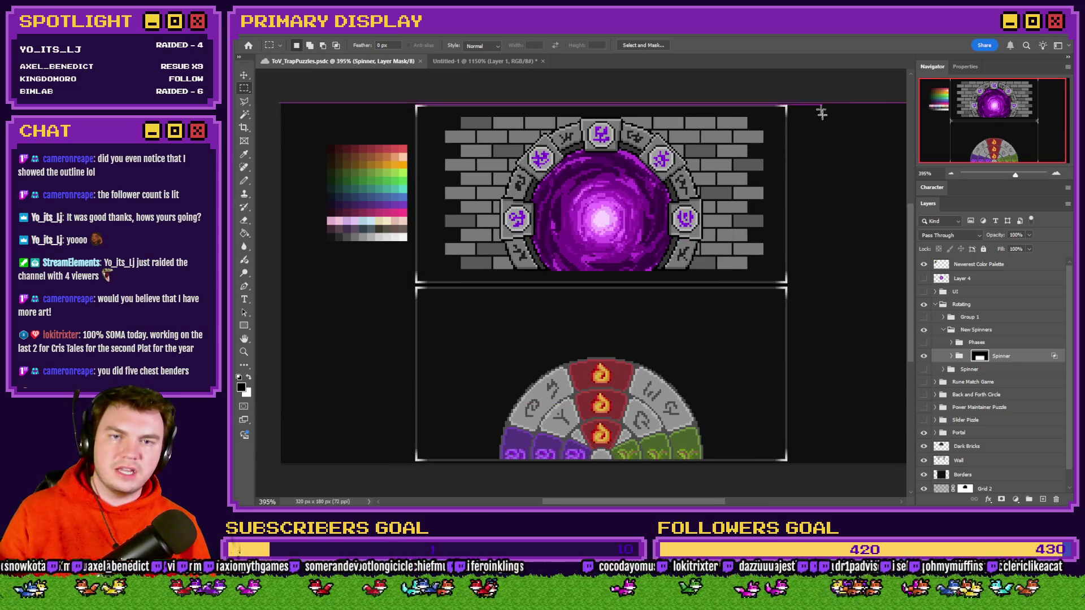
scroll(674, 177, right, 3)
mouse_move(736, 105)
mouse_down()
mouse_move(605, 181)
mouse_move(361, 271)
mouse_move(410, 346)
mouse_move(736, 461)
mouse_up()
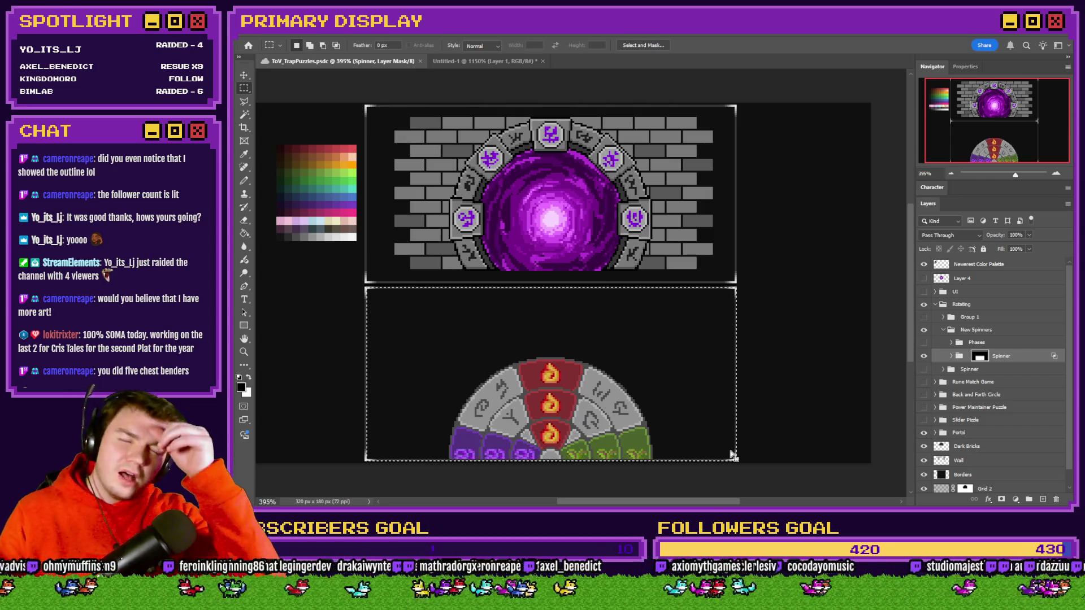
click(779, 418)
mouse_move(484, 344)
mouse_down()
mouse_move(395, 421)
mouse_move(753, 414)
mouse_up()
click(755, 320)
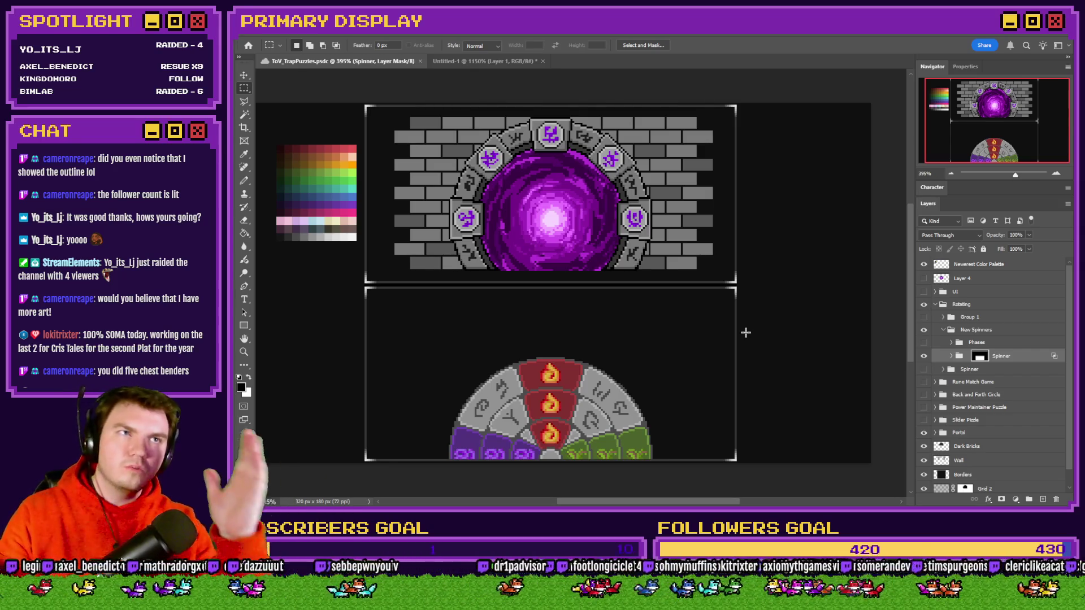
click(526, 63)
click(242, 182)
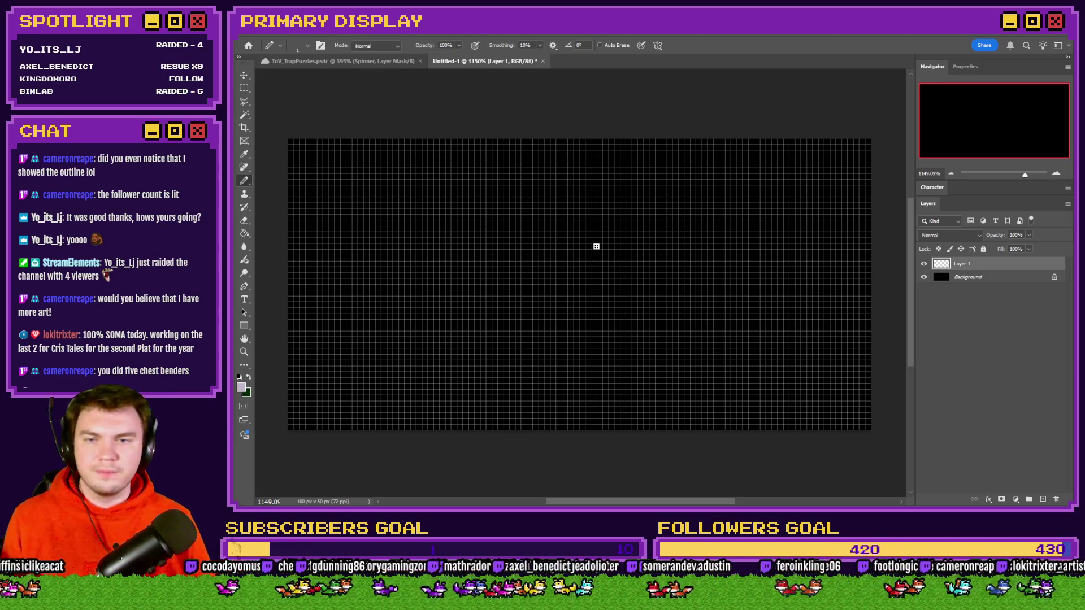
Step: Pencil-draw a small box near the canvas centre with two speed lines trailing left
mouse_move(601, 246)
mouse_down()
mouse_move(554, 241)
mouse_move(542, 280)
mouse_move(593, 282)
mouse_move(599, 246)
mouse_move(565, 263)
mouse_move(574, 257)
mouse_up()
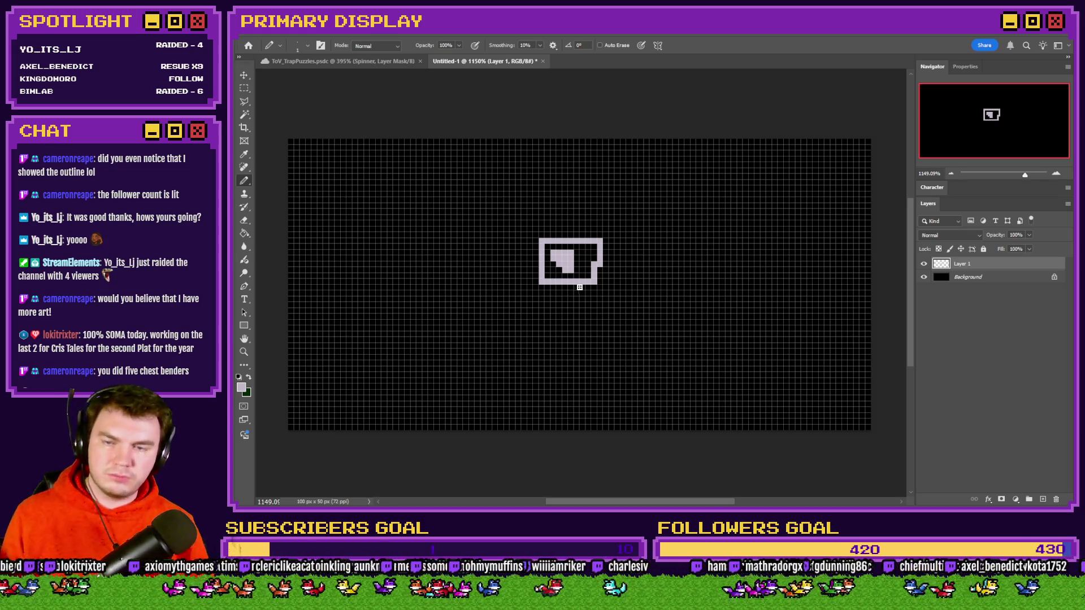
key(ctrl+z)
key(ctrl+z)
key(ctrl+z)
mouse_move(590, 242)
mouse_down()
mouse_move(572, 242)
mouse_move(547, 276)
mouse_move(583, 289)
mouse_move(586, 244)
mouse_move(593, 280)
mouse_move(551, 285)
mouse_move(542, 234)
mouse_move(586, 235)
mouse_move(587, 251)
mouse_move(559, 261)
mouse_move(572, 266)
mouse_up()
key(ctrl+z)
key(ctrl+z)
key(ctrl+z)
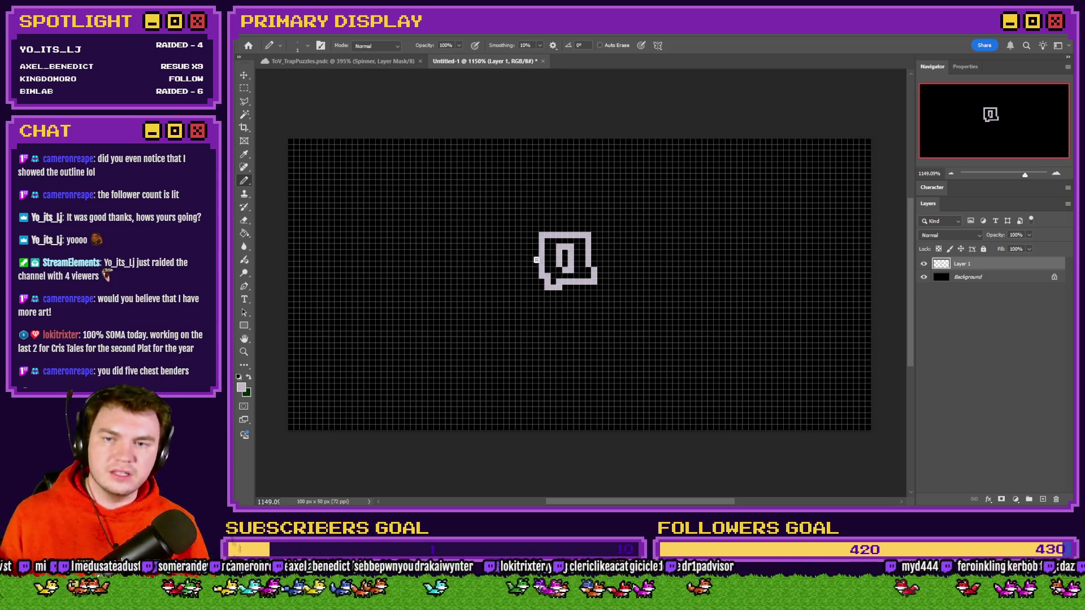
mouse_move(540, 251)
mouse_down()
mouse_move(504, 247)
mouse_move(504, 260)
mouse_up()
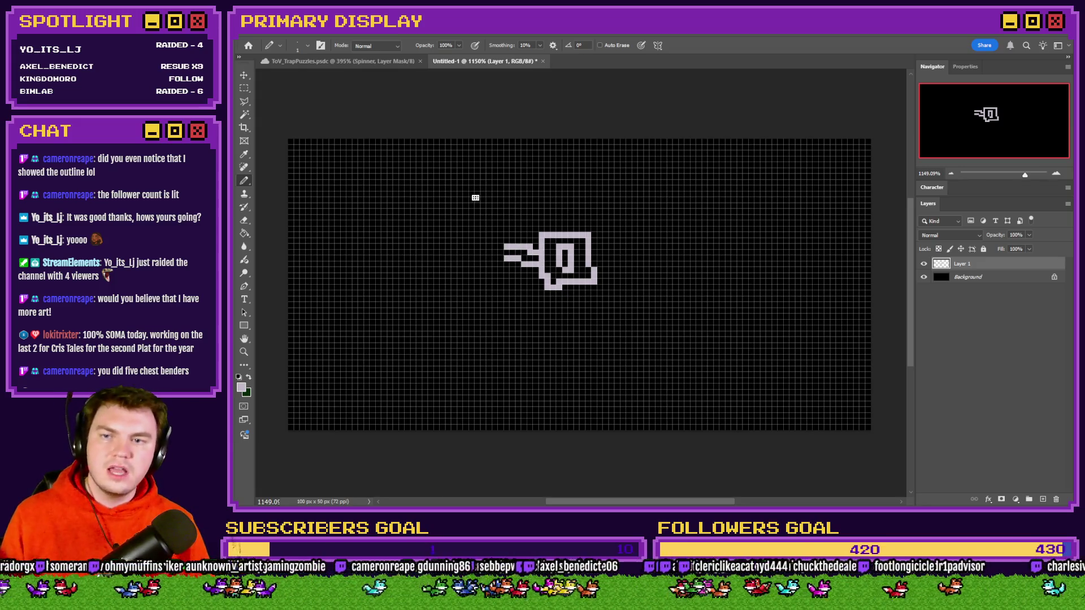
Step: Draw a round wheel joined to the box, divide it with an X and symbols, and sketch a second circle below it
mouse_move(467, 181)
mouse_down()
mouse_move(393, 191)
mouse_move(409, 277)
mouse_move(505, 264)
mouse_move(459, 176)
mouse_move(495, 299)
mouse_up()
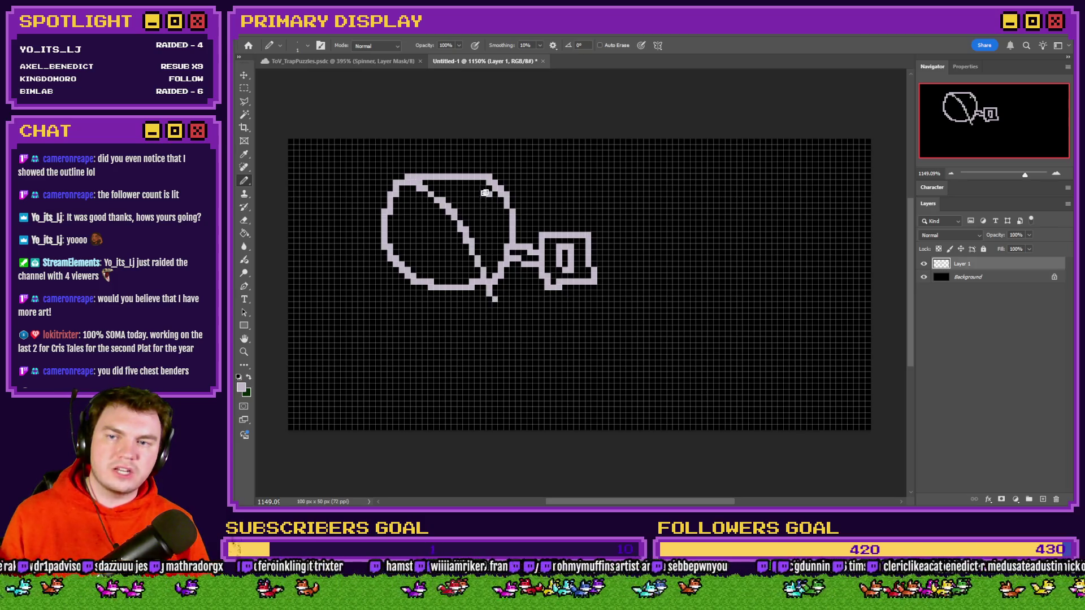
drag(490, 192, 390, 277)
key(ctrl+z)
key(ctrl+z)
drag(406, 187, 485, 274)
drag(493, 183, 417, 266)
mouse_move(451, 182)
mouse_down()
mouse_move(451, 208)
mouse_move(493, 237)
mouse_move(434, 264)
mouse_move(454, 274)
mouse_up()
key(ctrl+z)
key(ctrl+z)
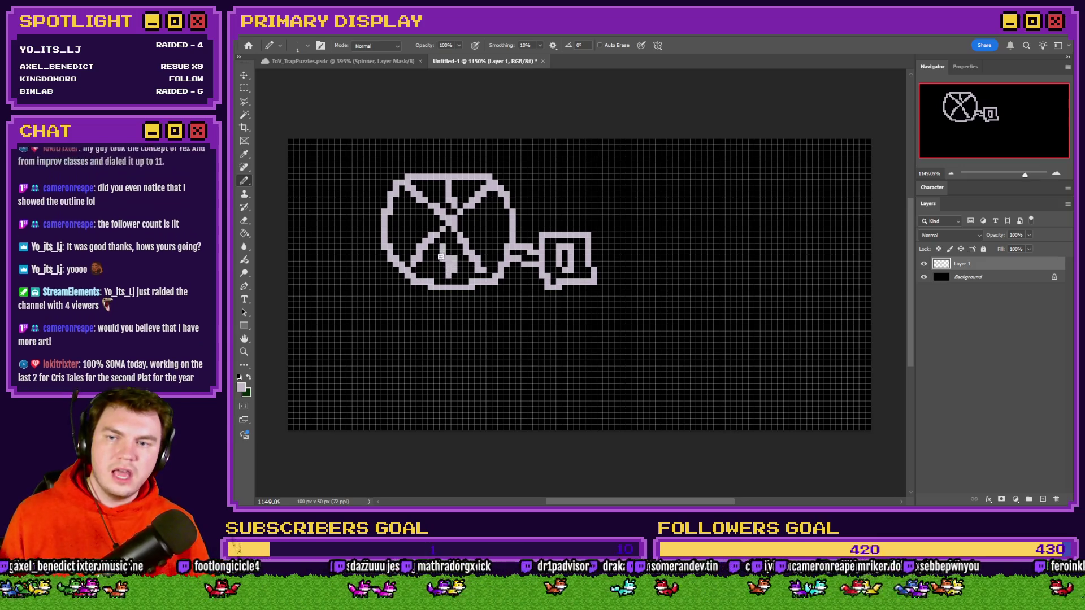
drag(395, 225, 414, 231)
mouse_move(497, 213)
mouse_down()
mouse_move(485, 213)
mouse_move(486, 237)
mouse_move(499, 239)
mouse_move(500, 215)
mouse_up()
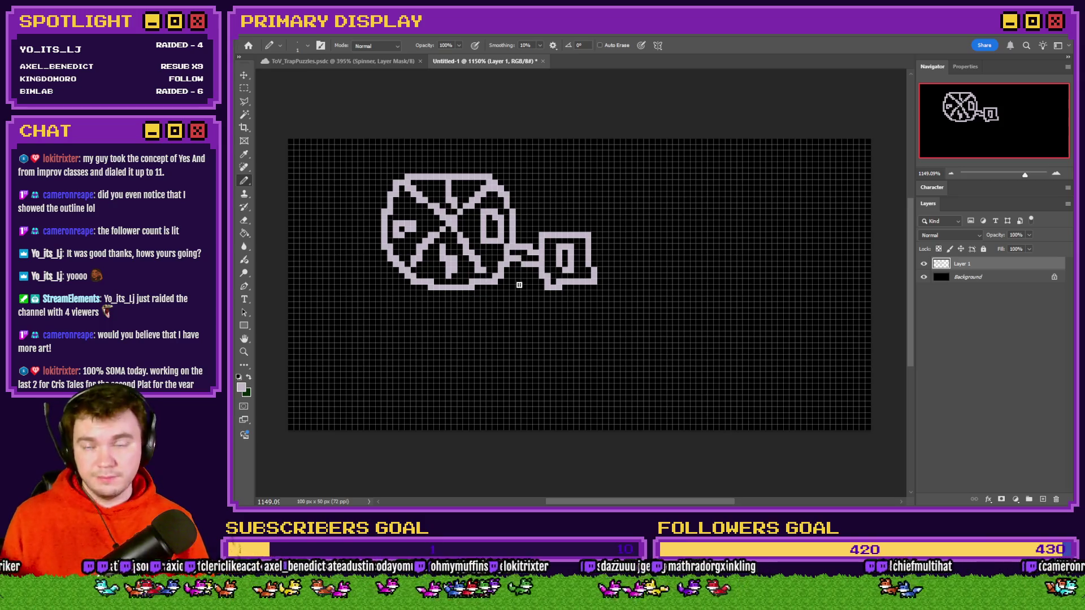
mouse_move(478, 305)
mouse_down()
mouse_move(434, 300)
mouse_move(394, 365)
mouse_move(459, 403)
mouse_move(487, 317)
mouse_move(459, 303)
mouse_move(427, 329)
mouse_move(483, 398)
mouse_move(419, 377)
mouse_move(410, 388)
mouse_up()
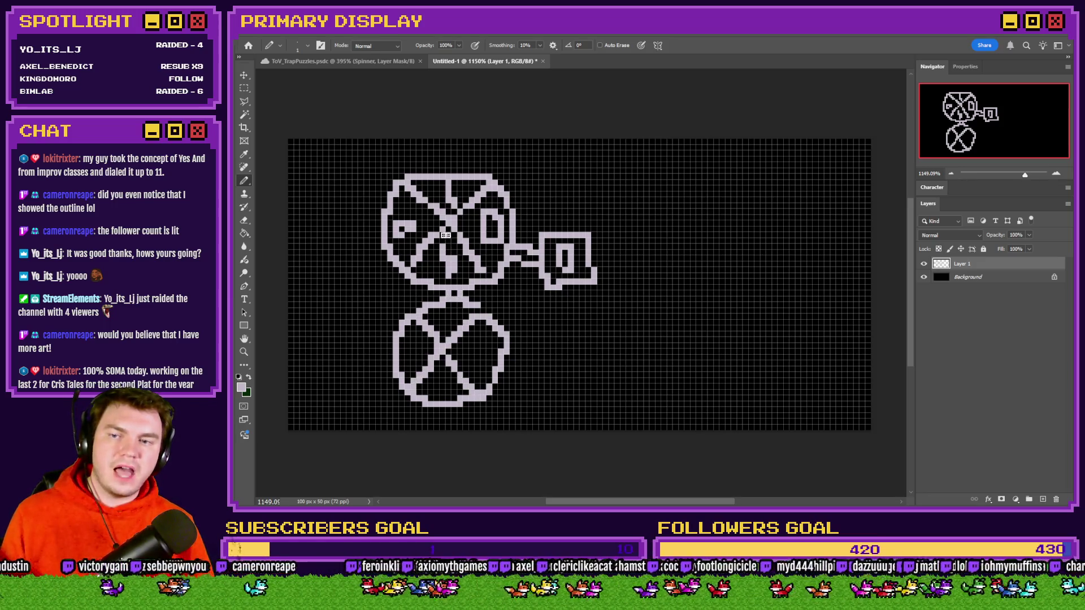
Step: Link the lower circle to the wheel, add symbols inside it, and draw a crossed blob to its right
drag(446, 312, 479, 355)
drag(443, 388, 448, 392)
drag(413, 345, 421, 356)
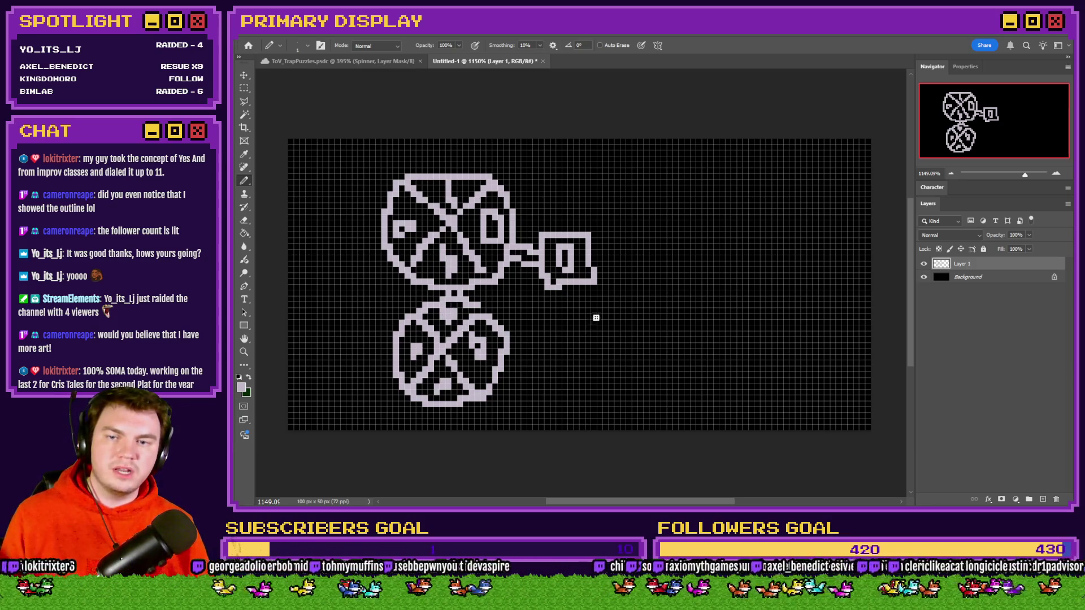
mouse_move(601, 305)
mouse_down()
mouse_move(539, 393)
mouse_move(626, 339)
mouse_move(600, 305)
mouse_up()
mouse_move(543, 341)
mouse_down()
mouse_move(514, 341)
mouse_move(502, 354)
mouse_up()
drag(559, 330, 625, 394)
mouse_move(616, 320)
mouse_down()
mouse_move(545, 392)
mouse_move(555, 351)
mouse_up()
drag(484, 344, 482, 340)
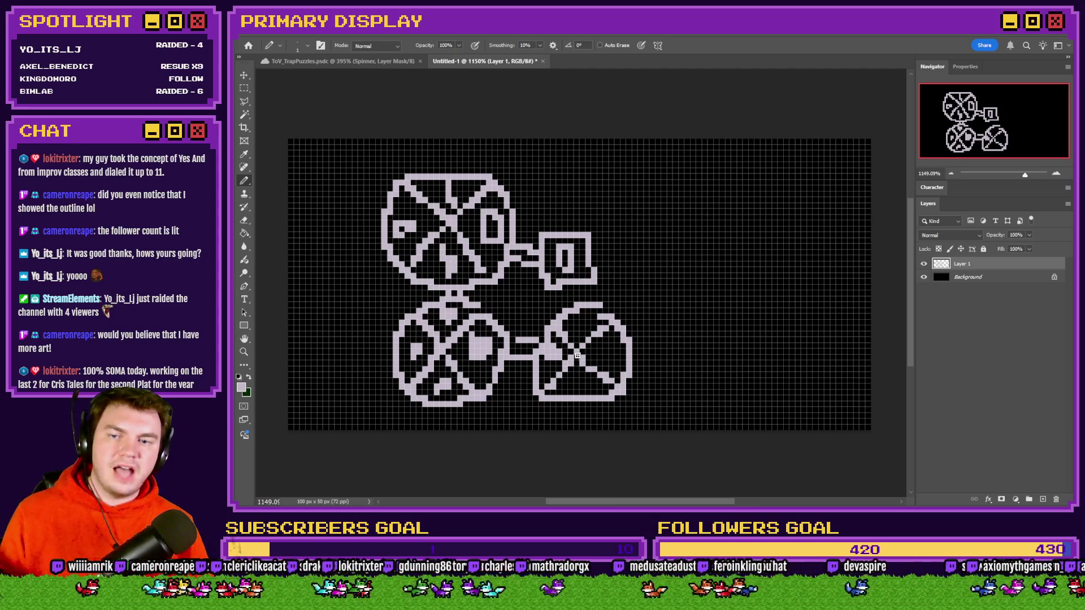
Step: Add an X-crossed egg shape and an upper right circle with connectors, then begin a top banner box
mouse_move(745, 301)
mouse_down()
mouse_move(674, 376)
mouse_move(752, 307)
mouse_up()
mouse_move(746, 187)
mouse_down()
mouse_move(723, 279)
mouse_move(733, 194)
mouse_move(710, 139)
mouse_move(728, 164)
mouse_move(728, 139)
mouse_up()
mouse_move(634, 351)
mouse_down()
mouse_move(673, 353)
mouse_move(636, 364)
mouse_up()
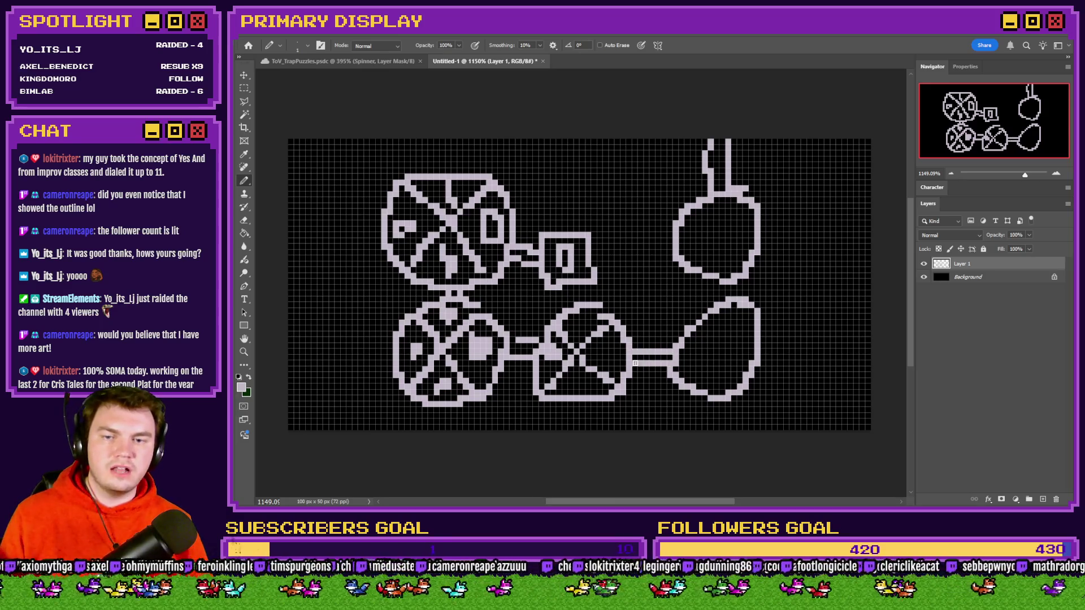
drag(720, 283, 743, 298)
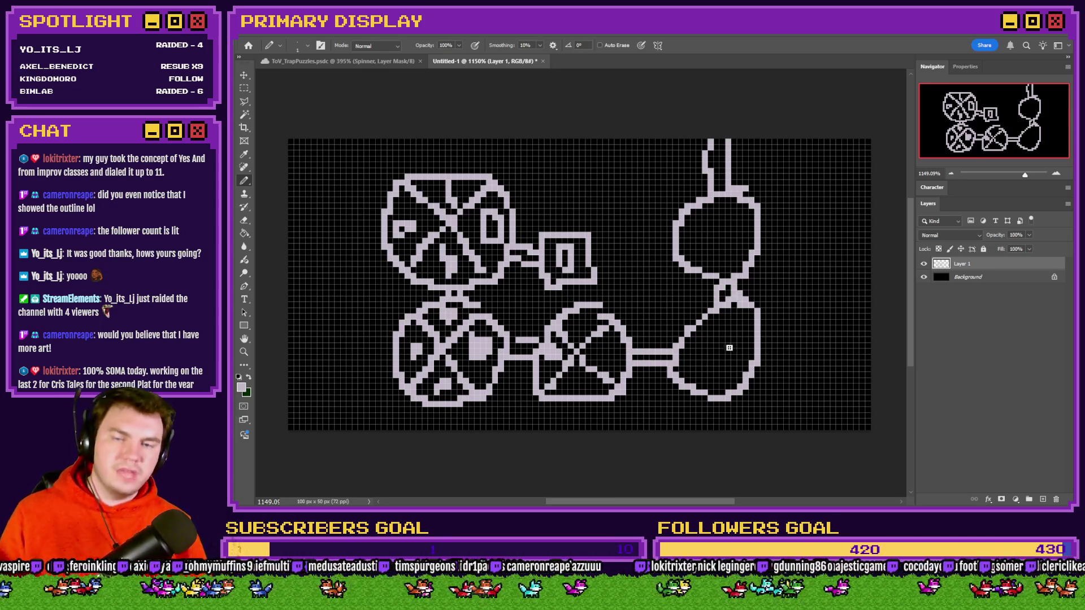
drag(698, 333, 749, 385)
drag(752, 321, 678, 377)
mouse_move(692, 218)
mouse_down()
mouse_move(740, 247)
mouse_move(685, 261)
mouse_up()
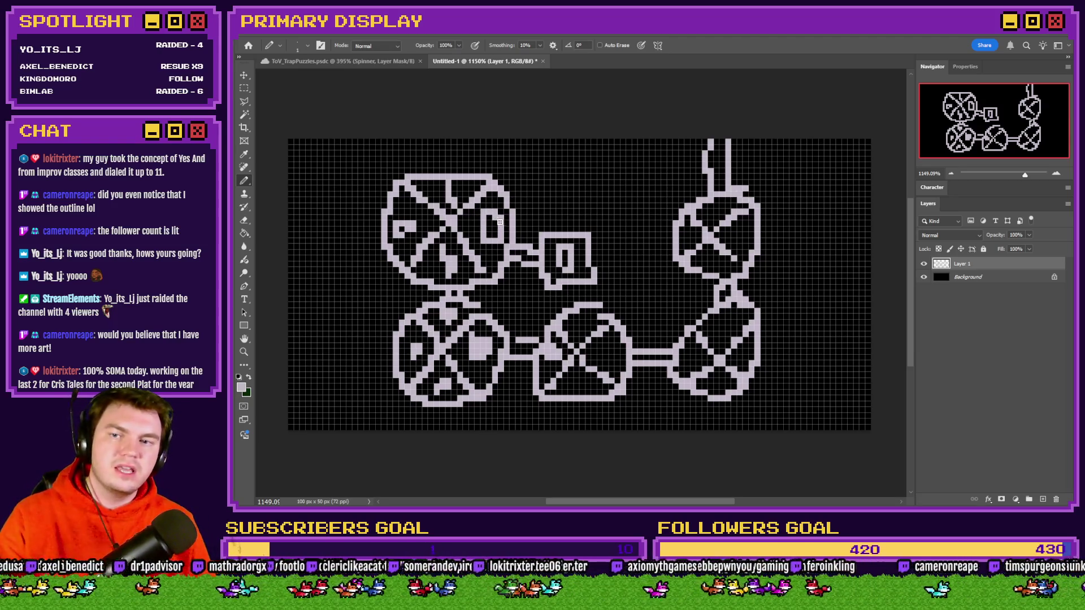
mouse_move(637, 160)
mouse_down()
mouse_move(616, 160)
mouse_move(546, 218)
mouse_move(650, 208)
mouse_move(623, 159)
mouse_up()
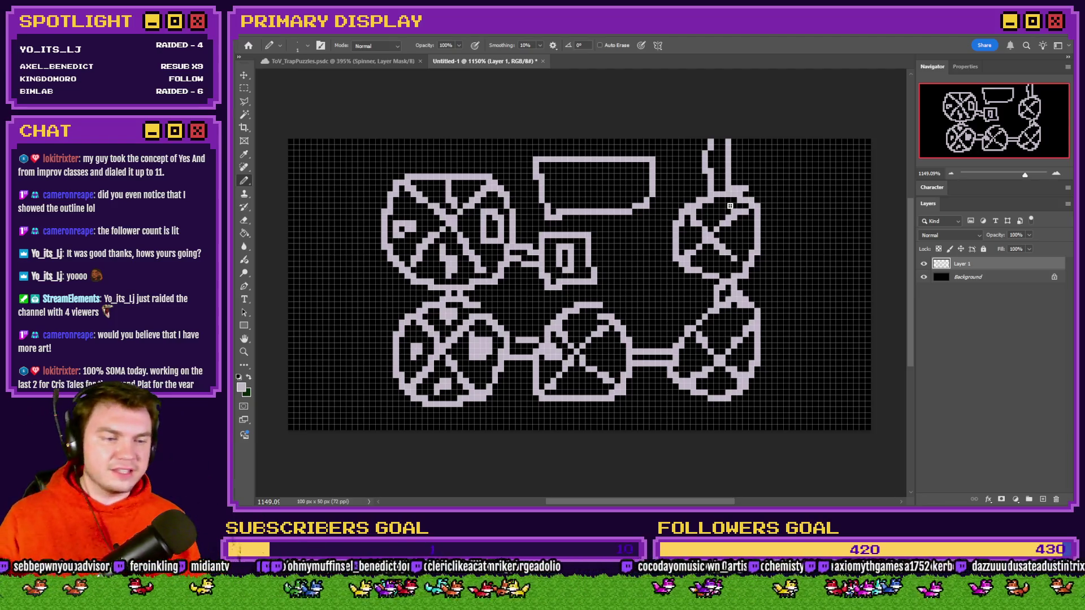
Step: In ToV_TrapPuzzles, hide the Spinner and New Spinners layers so only the three gem spinners show, then return to Untitled-1
click(382, 59)
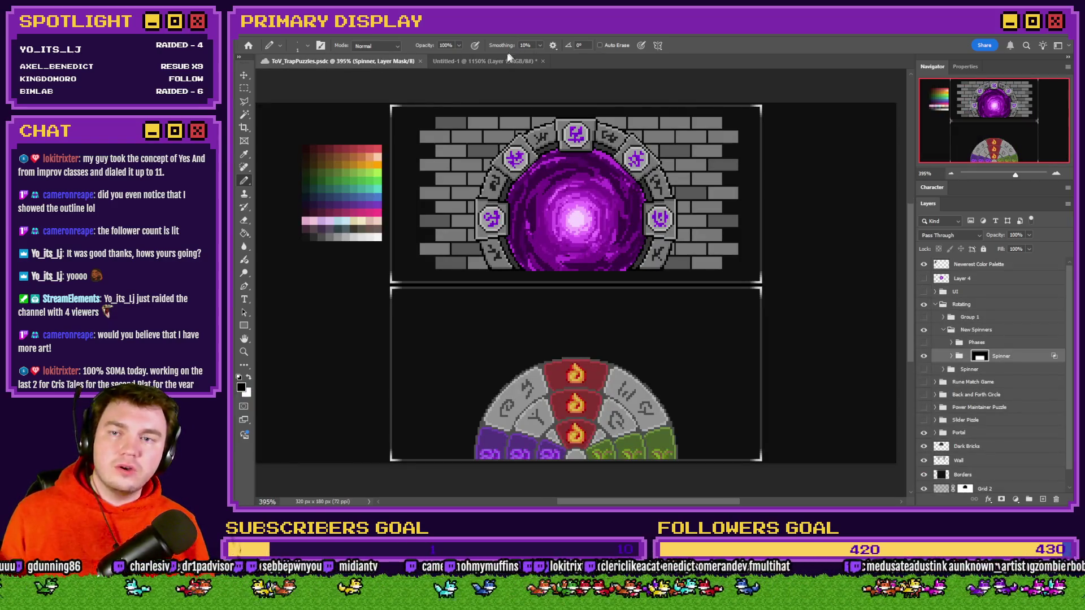
click(506, 60)
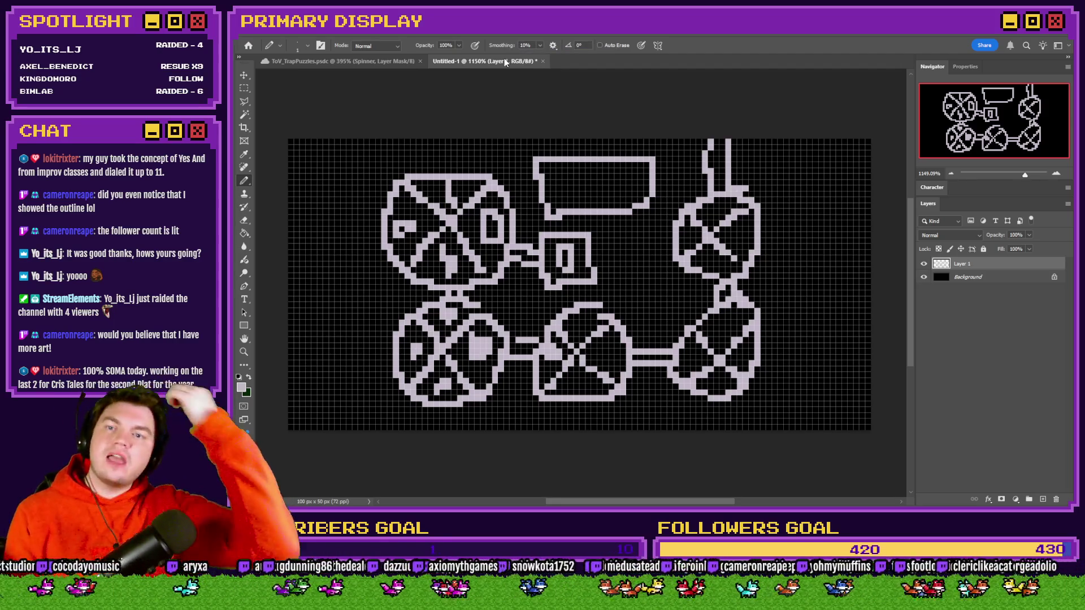
click(379, 61)
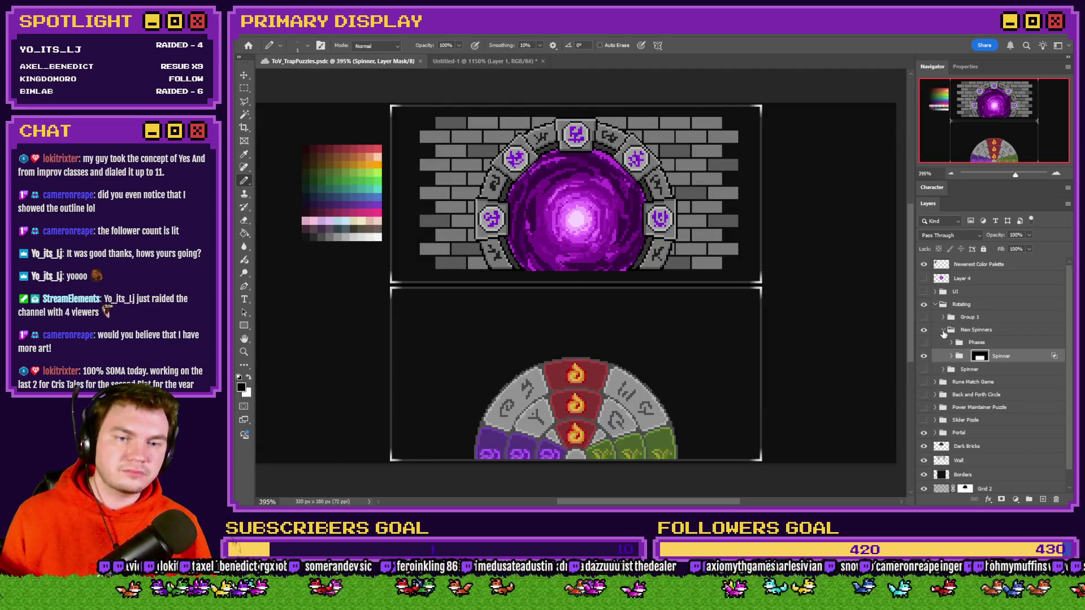
click(943, 329)
click(924, 330)
click(924, 331)
click(924, 343)
click(924, 330)
click(924, 330)
click(924, 317)
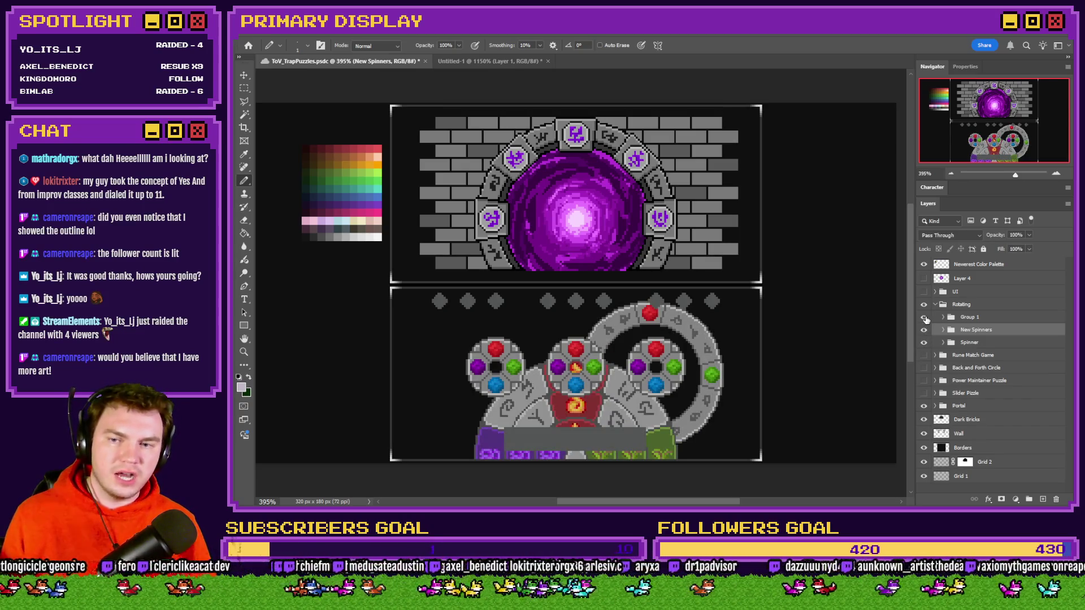
click(924, 342)
click(925, 333)
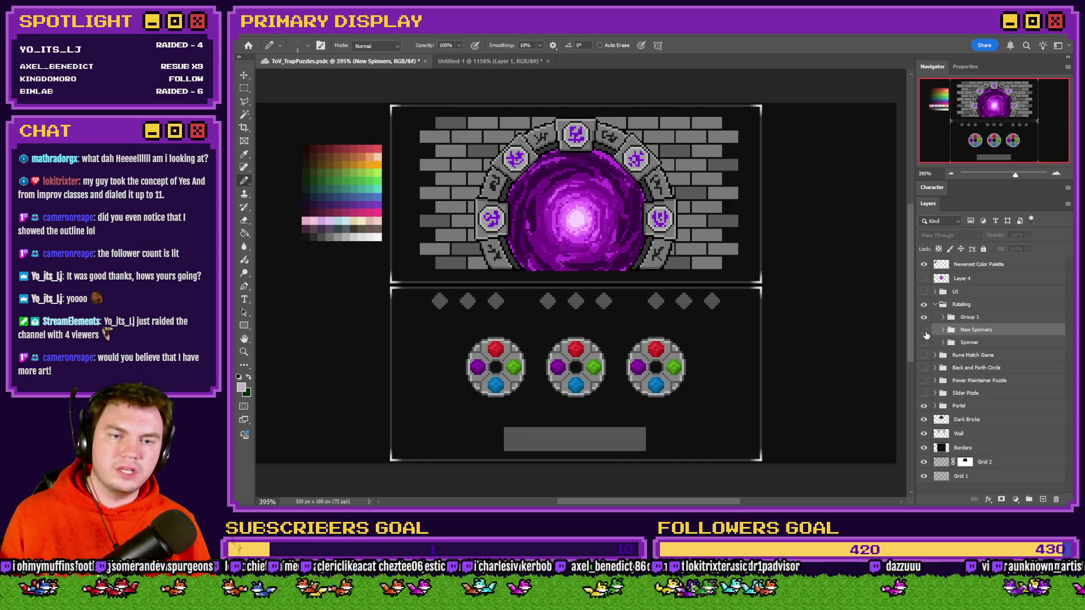
key(ctrl+Tab)
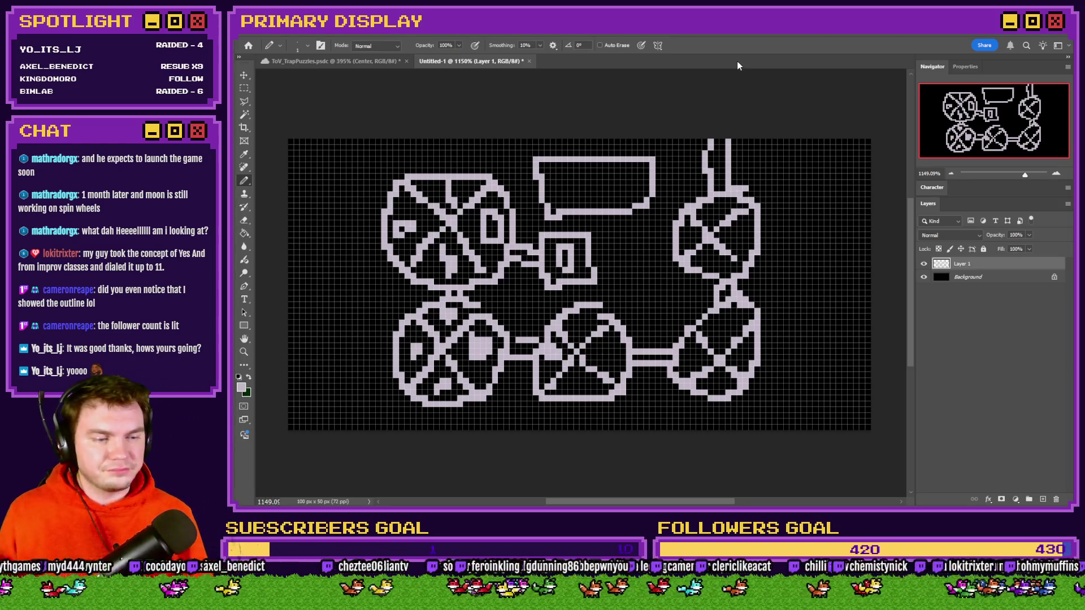
click(367, 62)
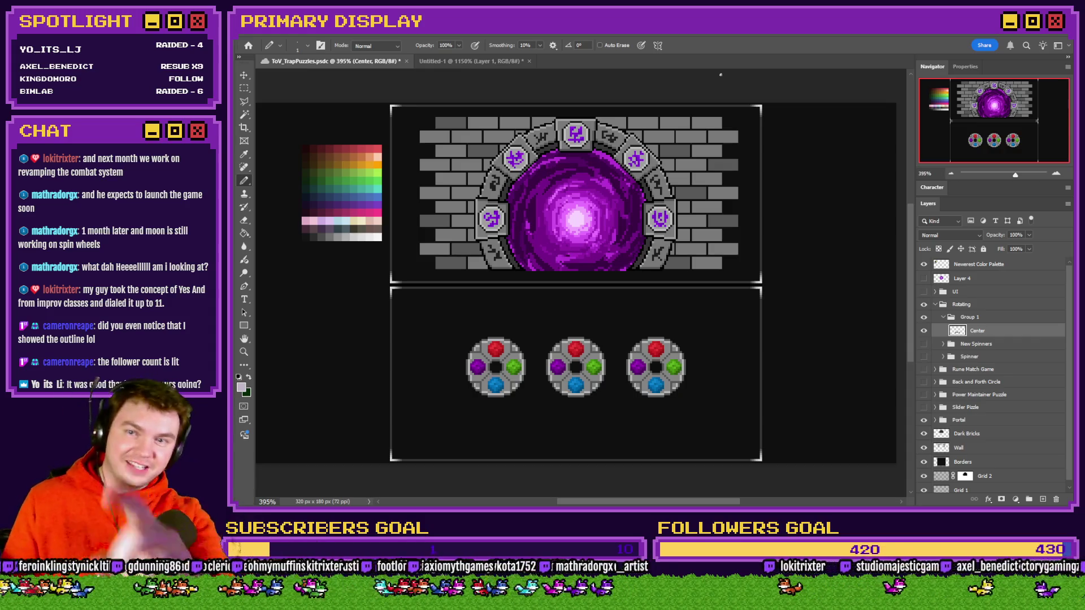
click(245, 88)
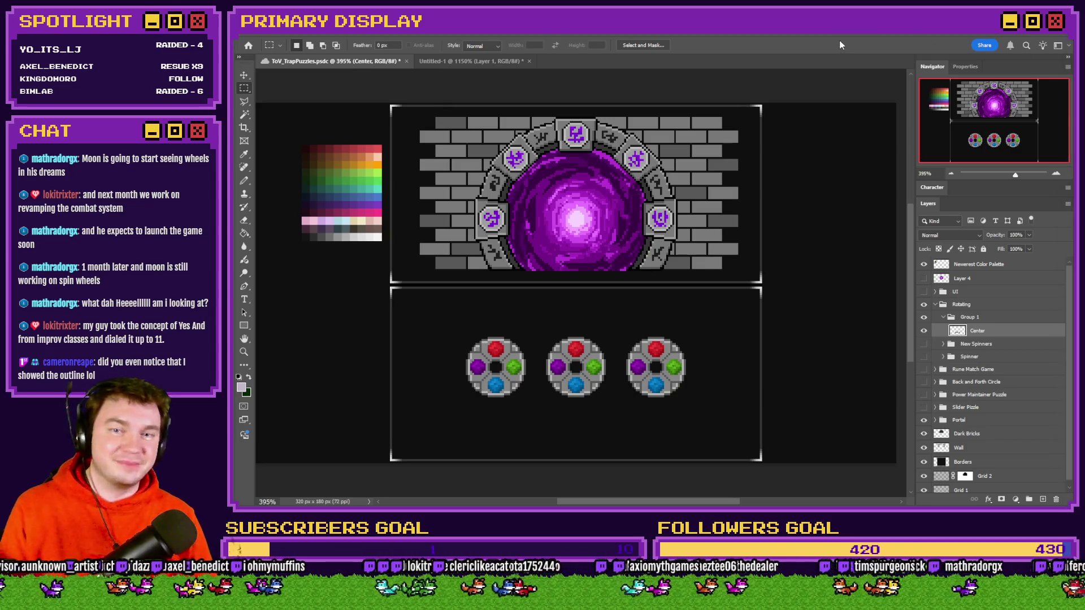
click(468, 62)
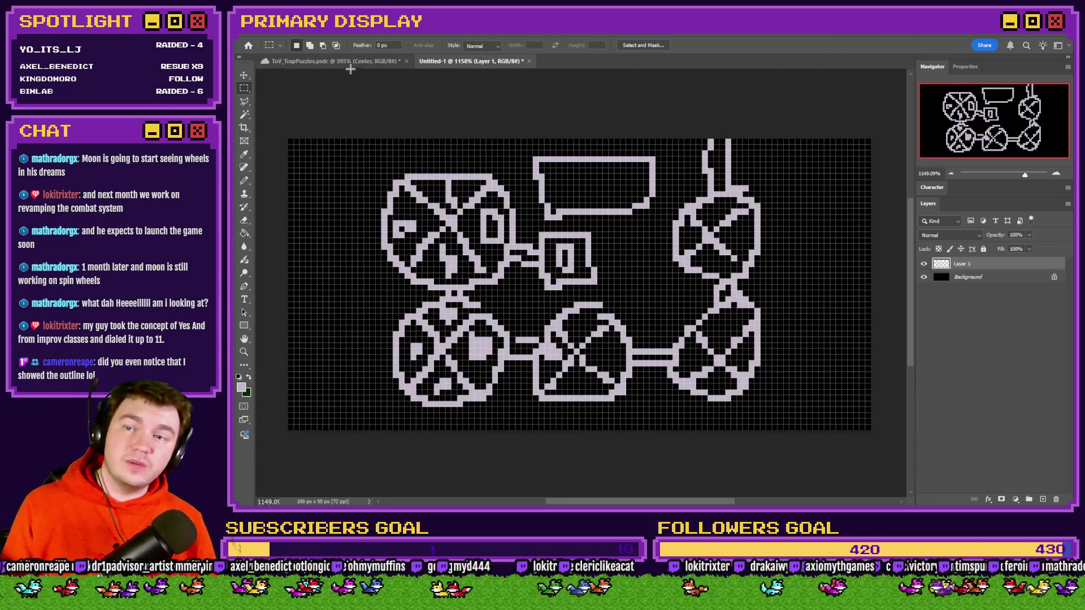
click(350, 61)
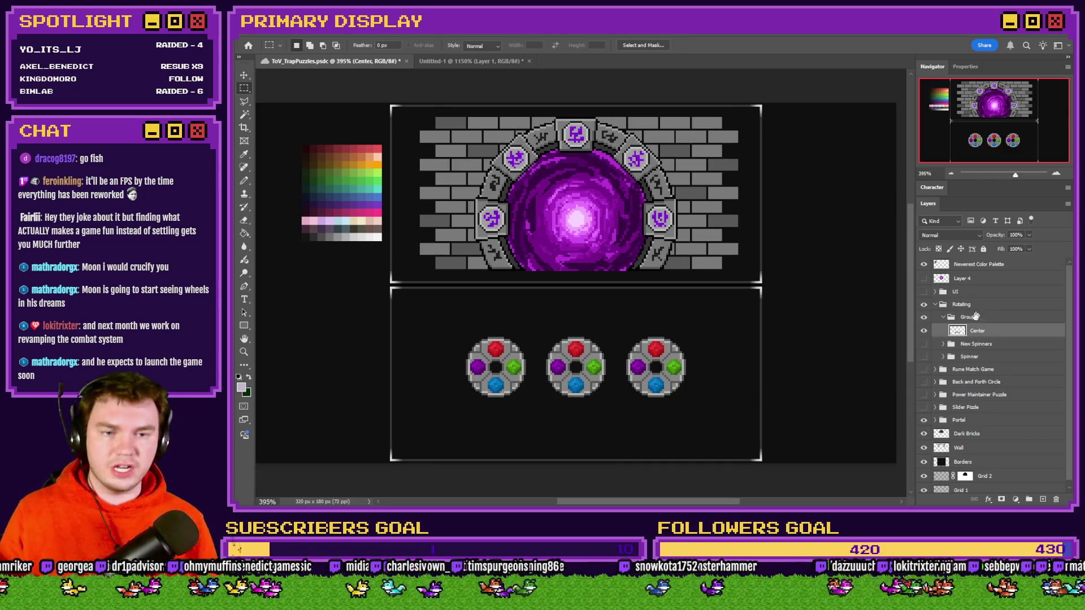
Step: Hide the three small spinners, show New Spinners, and expand its Spinner and Inner groups to reveal Icons and Dial
click(943, 317)
click(924, 317)
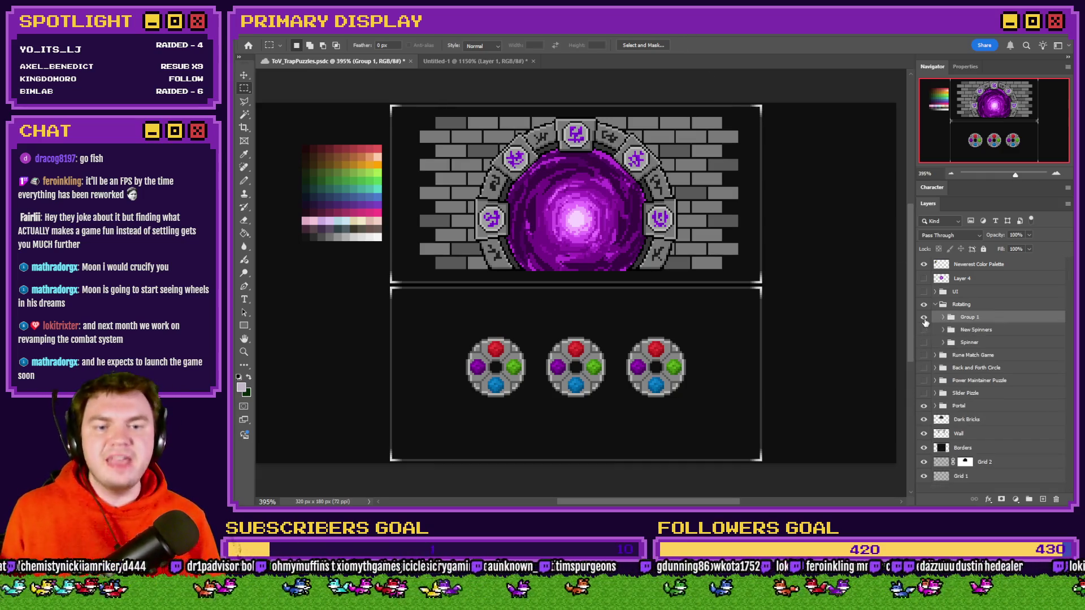
click(924, 330)
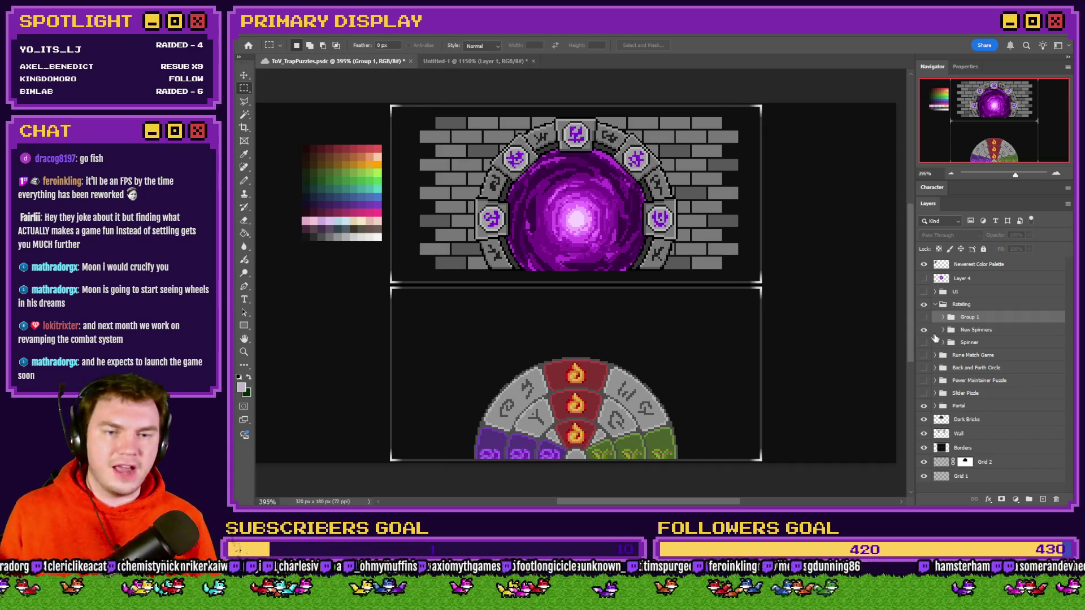
click(951, 330)
click(943, 330)
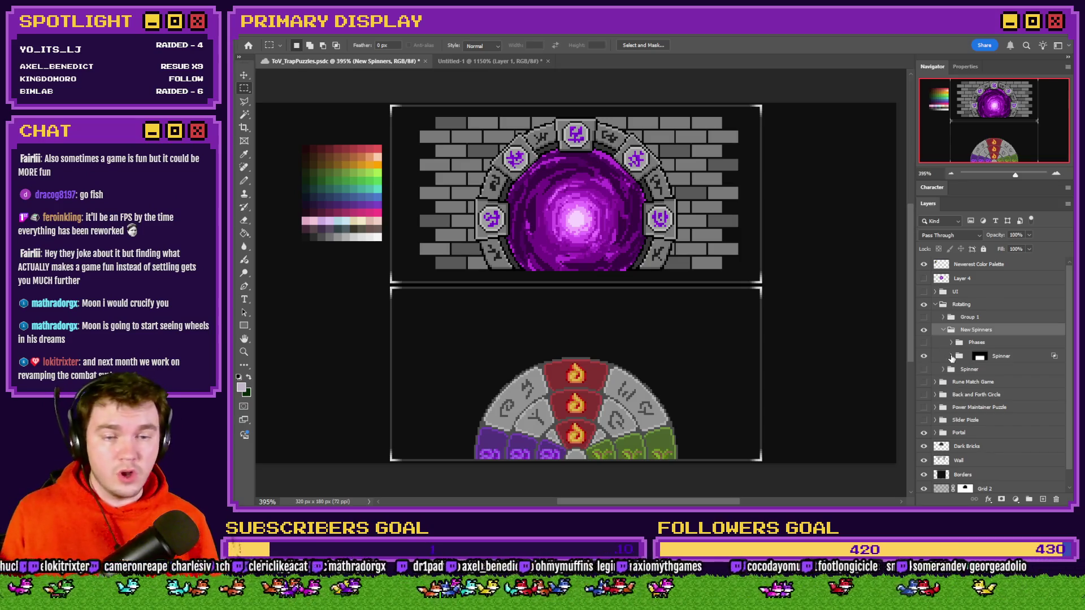
click(951, 356)
click(961, 371)
click(961, 371)
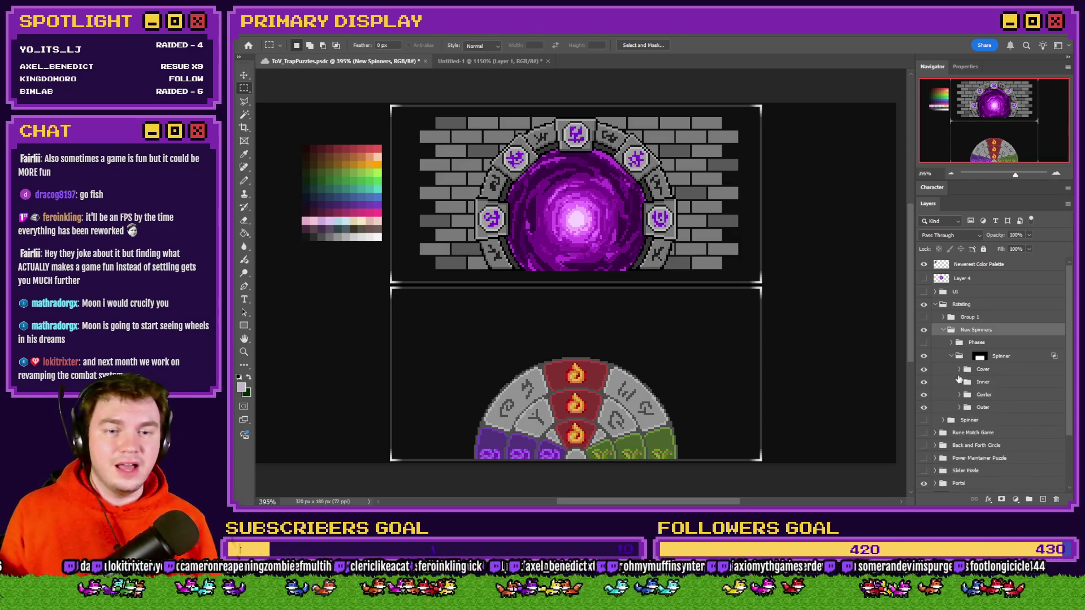
click(963, 382)
click(959, 382)
Step: Restore the three small spinners and move the four elemental icons onto the canvas beside them
click(1000, 356)
click(951, 356)
click(944, 330)
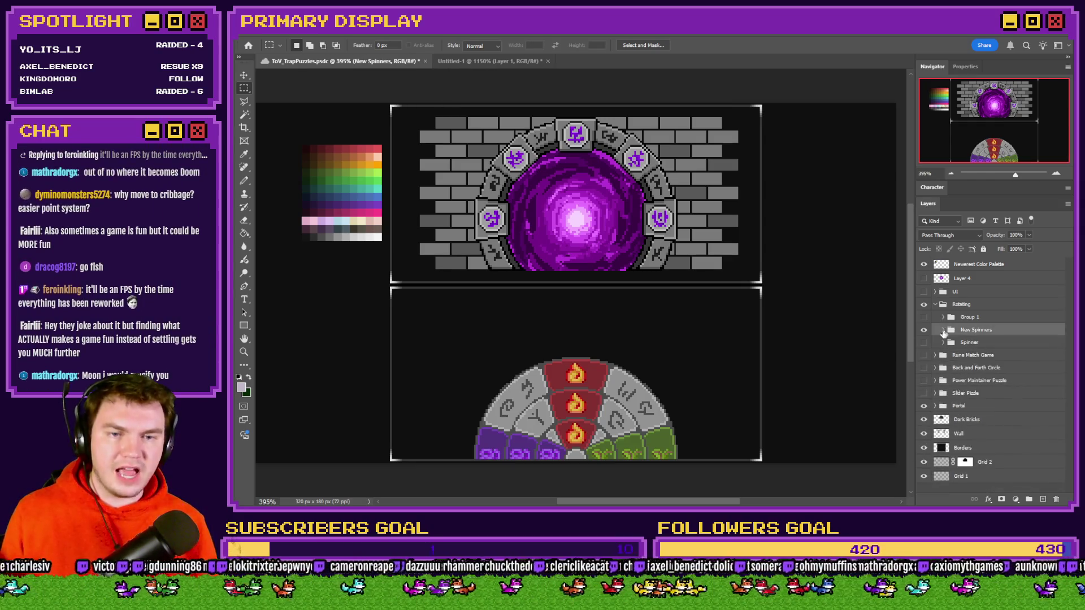
click(924, 330)
click(923, 317)
mouse_move(593, 215)
mouse_down()
mouse_move(582, 317)
mouse_move(592, 380)
mouse_move(620, 342)
mouse_move(672, 388)
mouse_move(764, 359)
mouse_up()
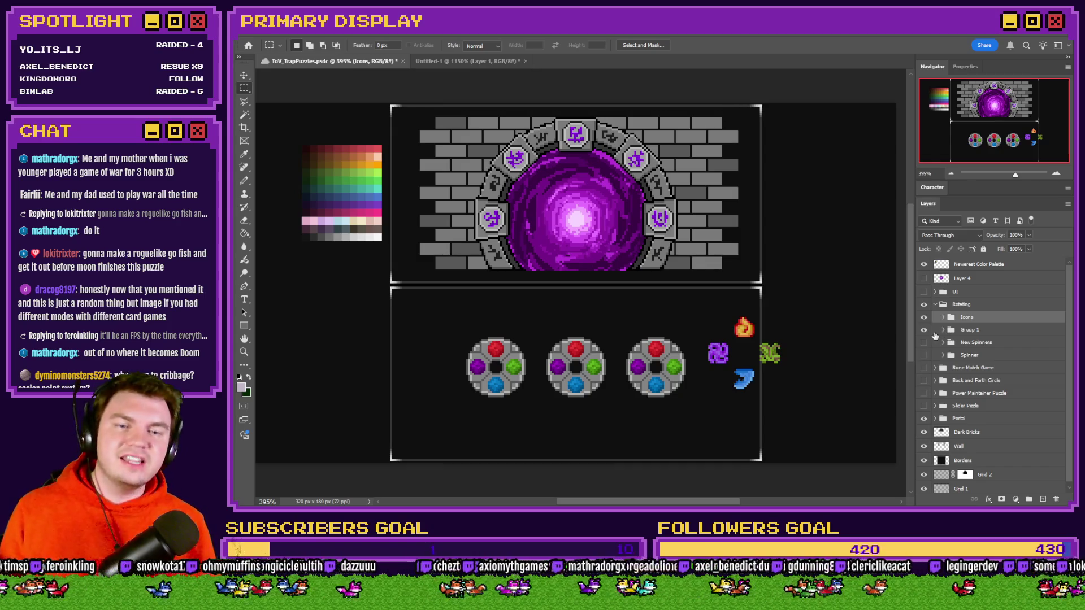
Step: Hide the three spinners, put Icons in a new group 'Last Spinner Layout', and shift the icons ~96 px left
click(924, 330)
key(ctrl+g)
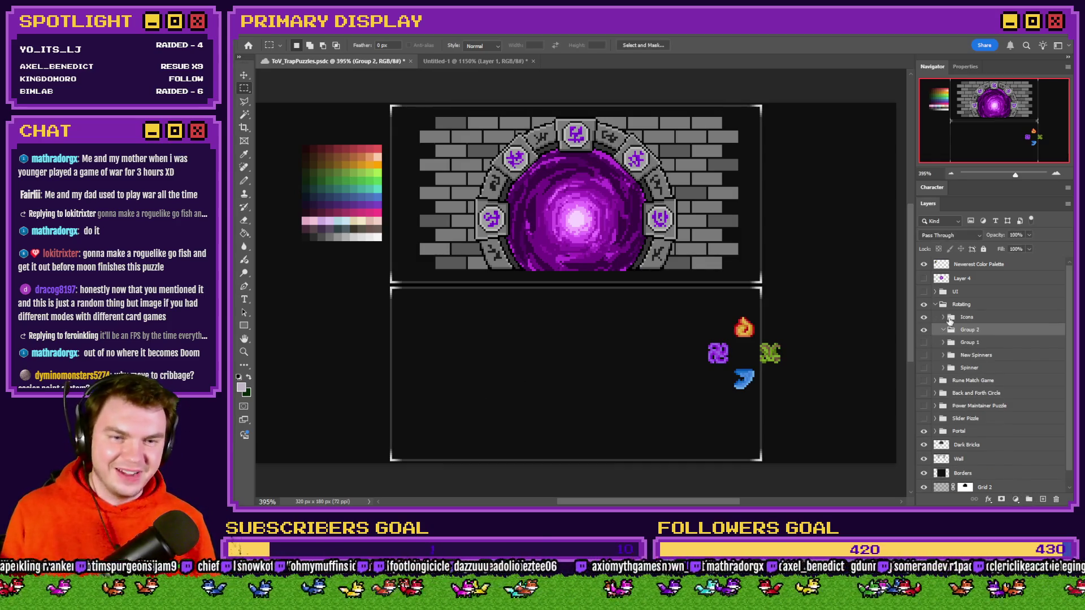
double_click(970, 329)
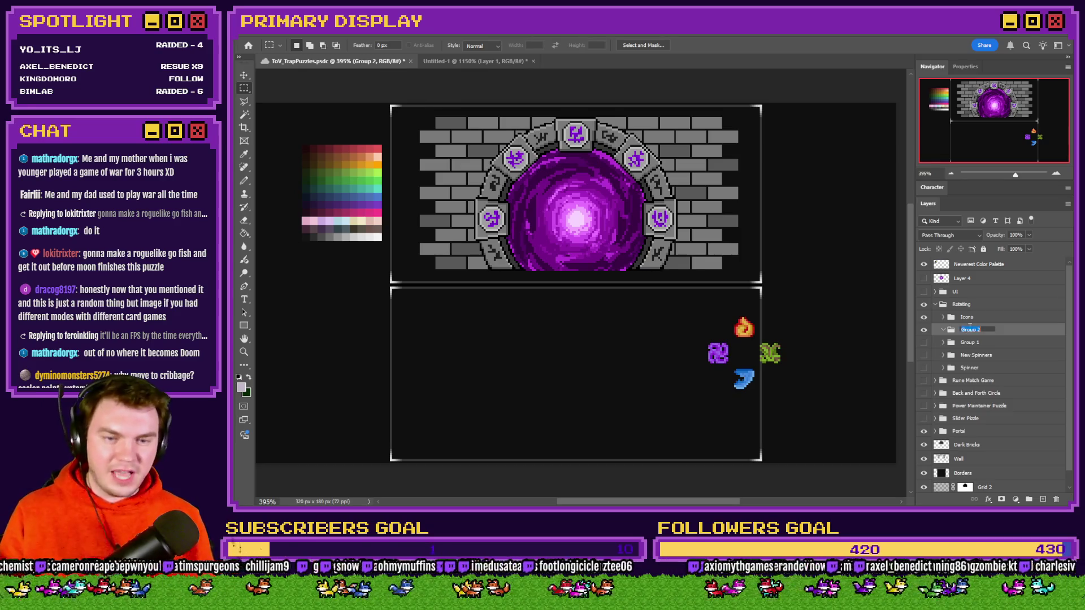
text(Last Spinner)
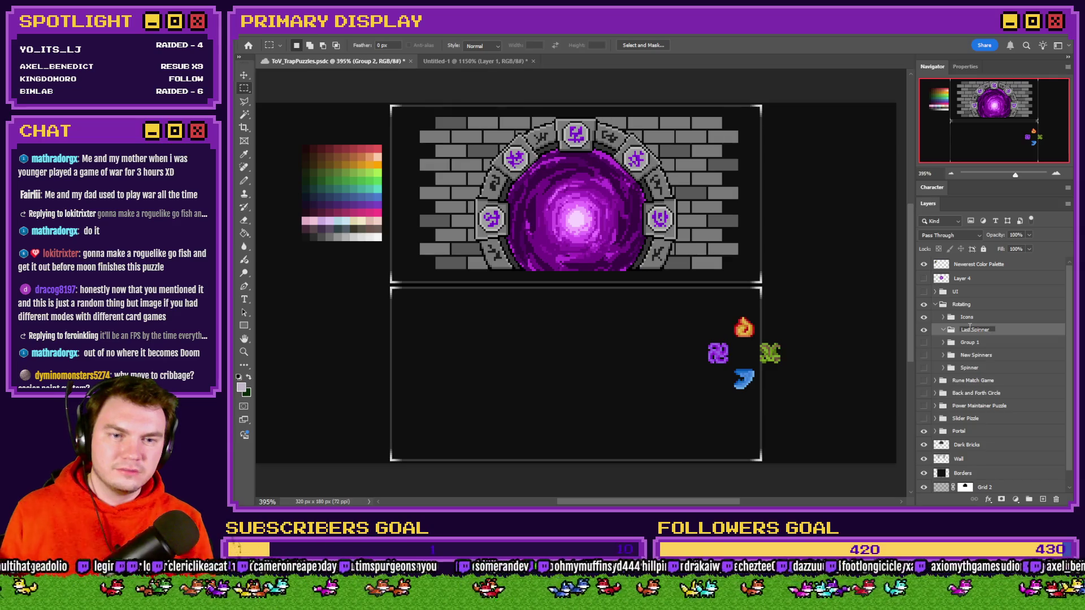
text( Layout)
key(Return)
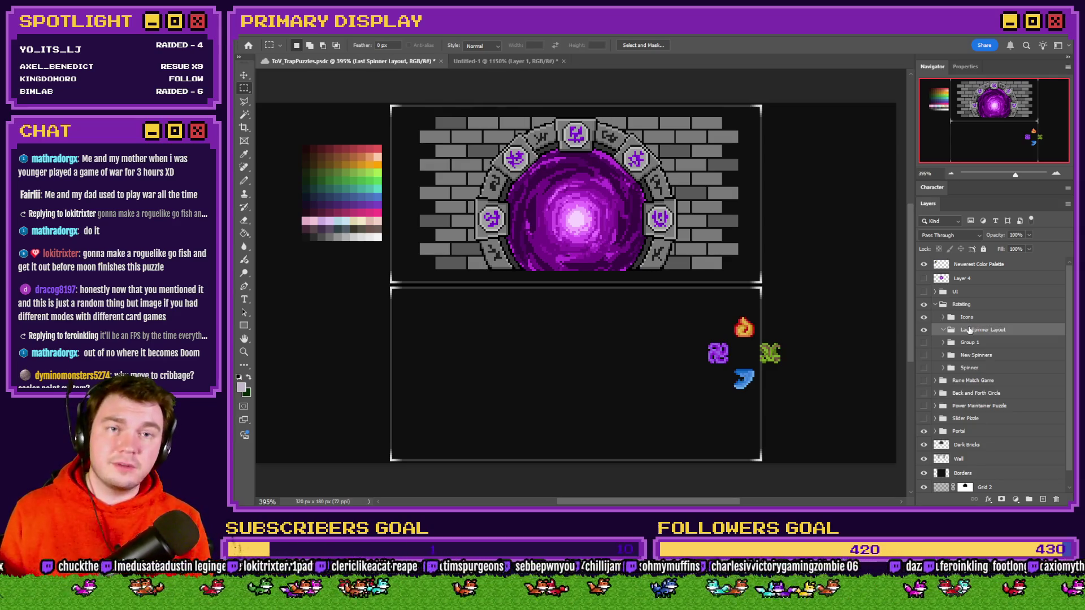
drag(973, 322, 981, 331)
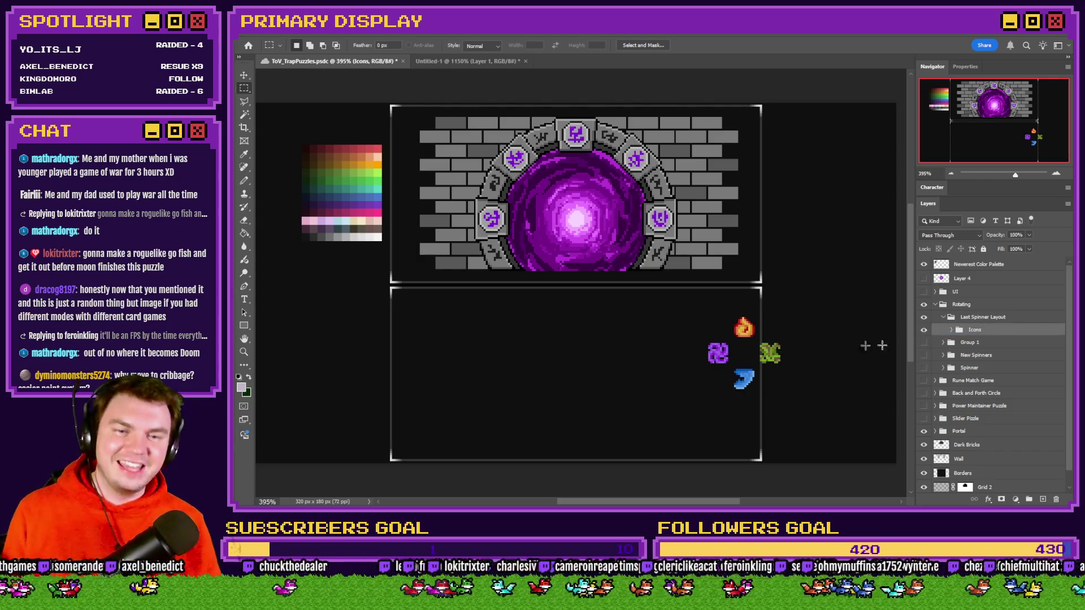
drag(818, 342, 759, 333)
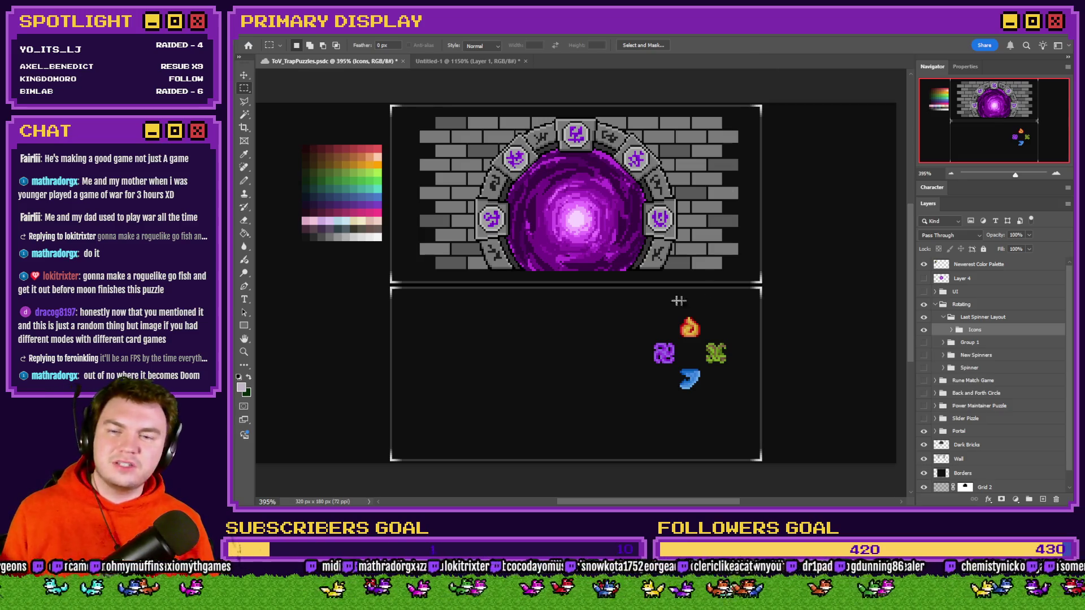
Step: Switch the marquee tool to the Elliptical Marquee
right_click(244, 89)
click(271, 99)
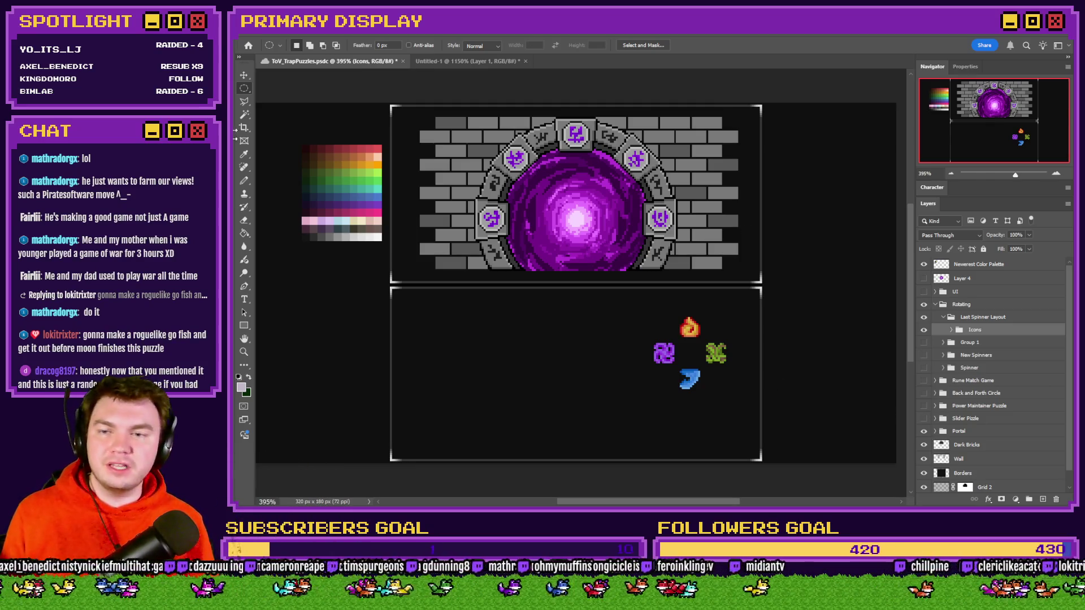
scroll(513, 339, up, 5)
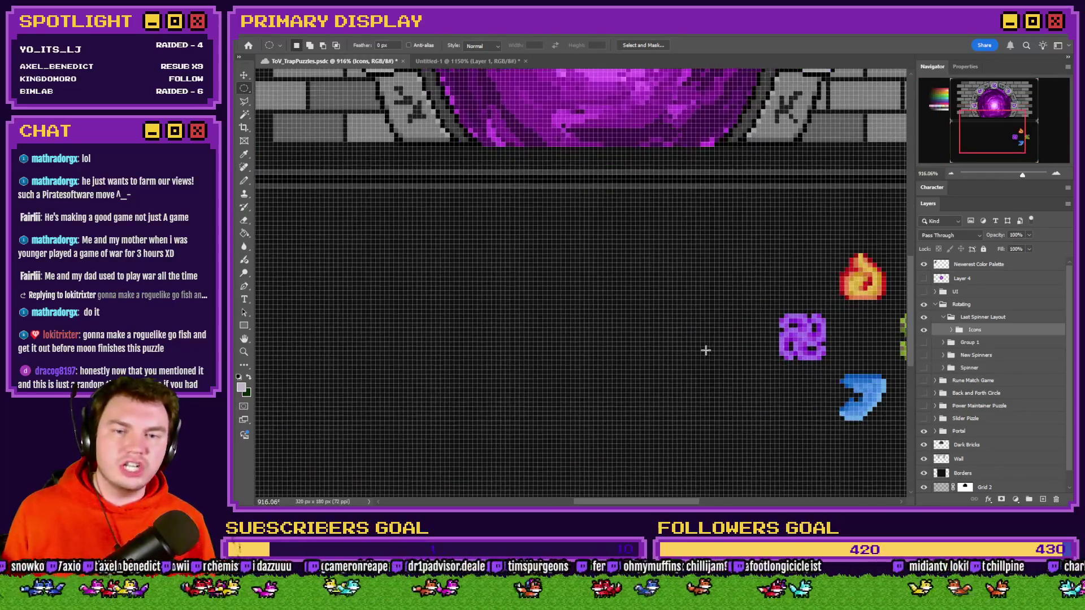
scroll(687, 339, down, 1)
scroll(640, 199, down, 3)
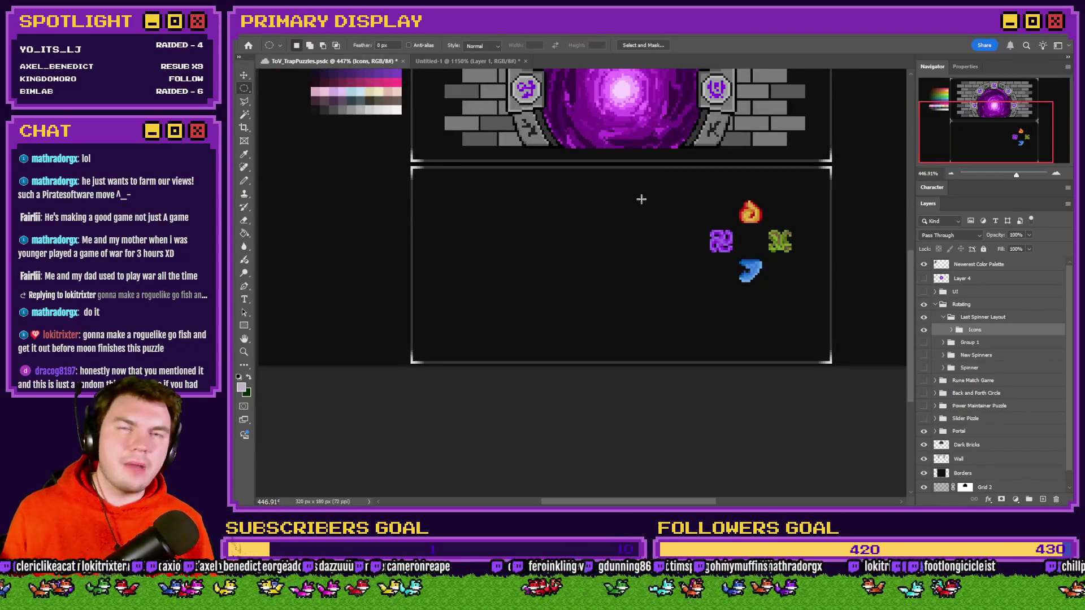
scroll(565, 219, up, 4)
mouse_move(638, 182)
mouse_down()
mouse_move(536, 277)
mouse_move(453, 381)
mouse_up()
scroll(452, 381, down, 3)
right_click(245, 88)
click(276, 88)
scroll(361, 275, up, 3)
key(ctrl+d)
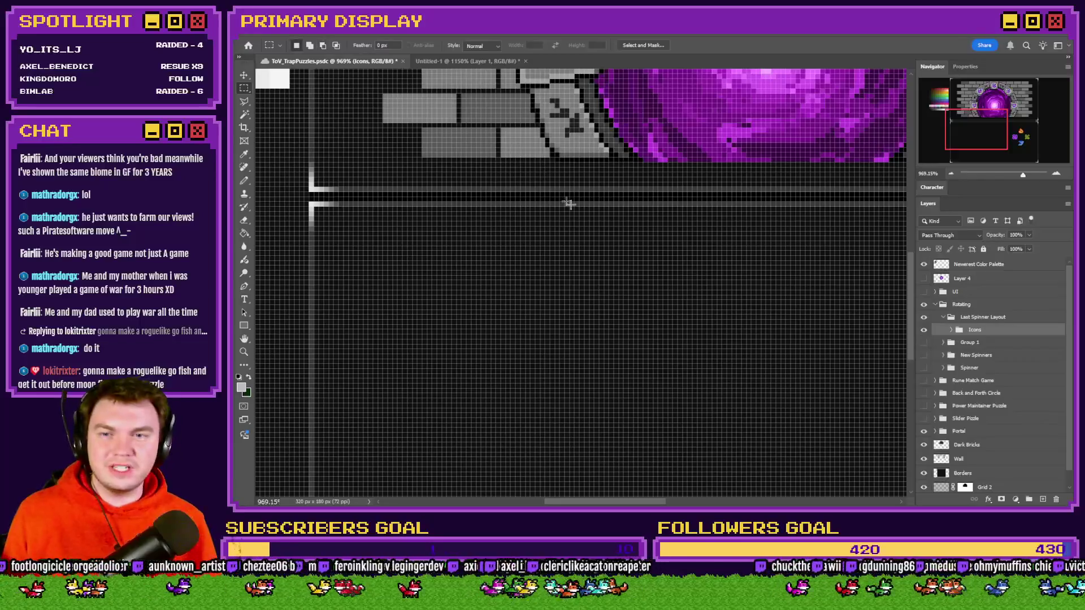
scroll(681, 367, down, 5)
mouse_move(579, 210)
mouse_down()
mouse_move(681, 368)
mouse_move(703, 303)
mouse_move(684, 172)
mouse_up()
key(ctrl+d)
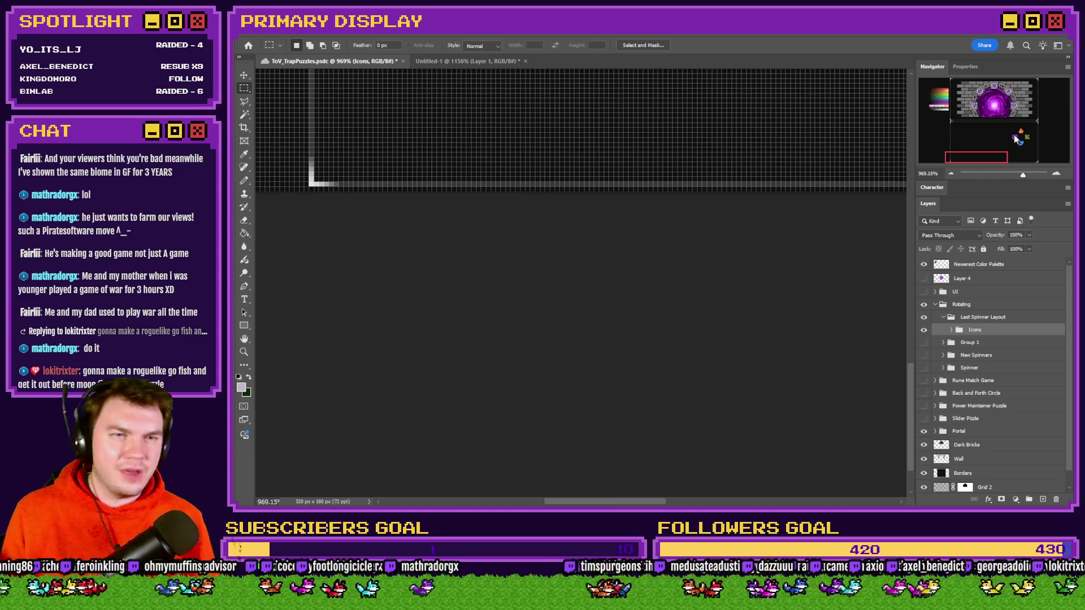
drag(878, 41, 844, 36)
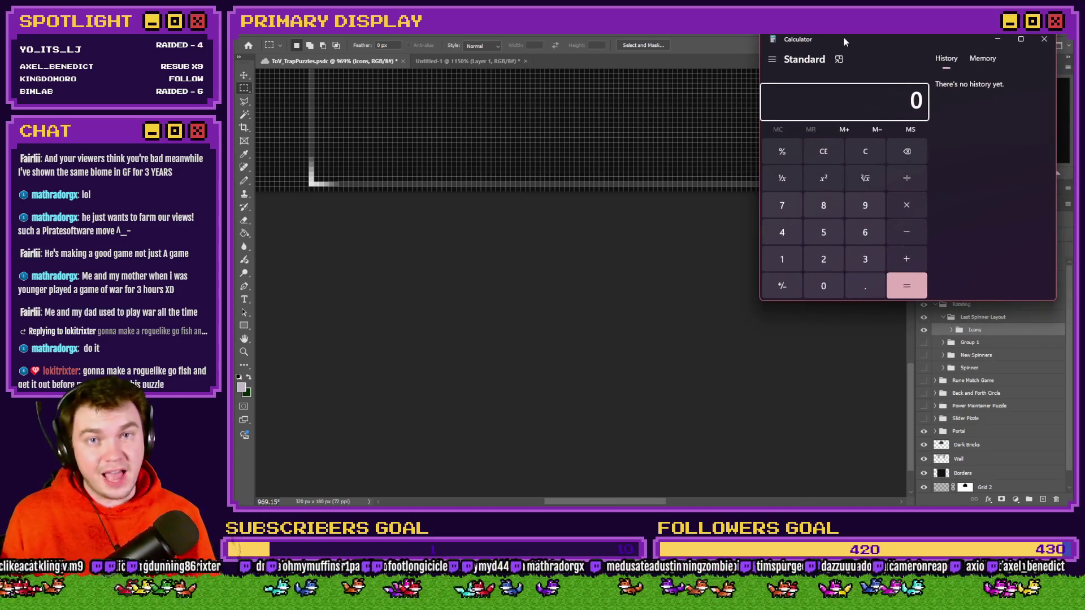
text(85)
key(slash)
text(2)
key(Return)
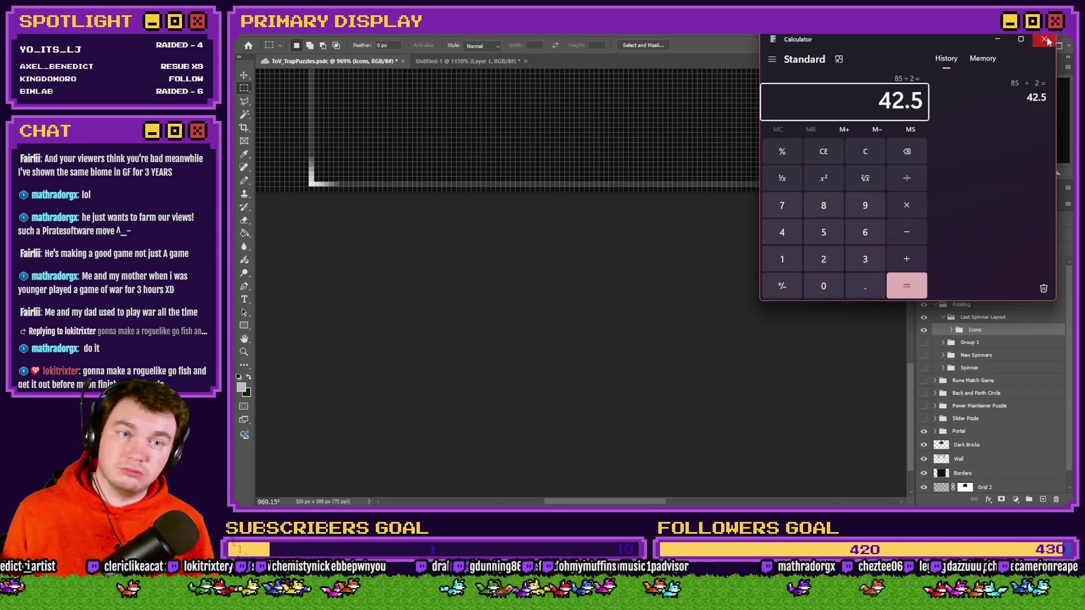
click(1044, 40)
scroll(692, 284, up, 10)
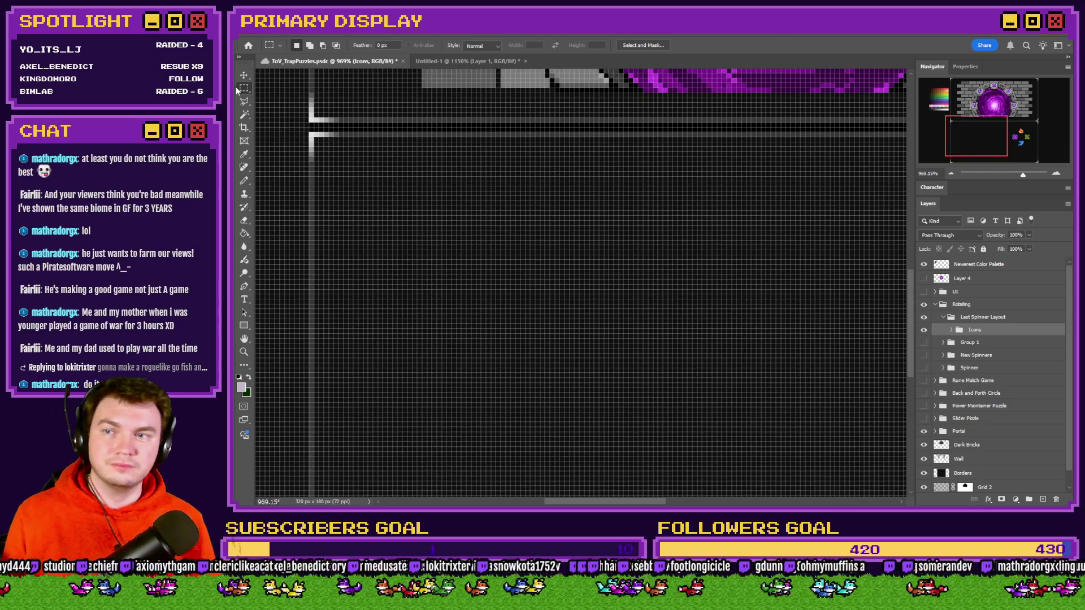
Step: Draw a circular elliptical selection on the empty canvas and attempt a Paint Bucket fill
right_click(244, 88)
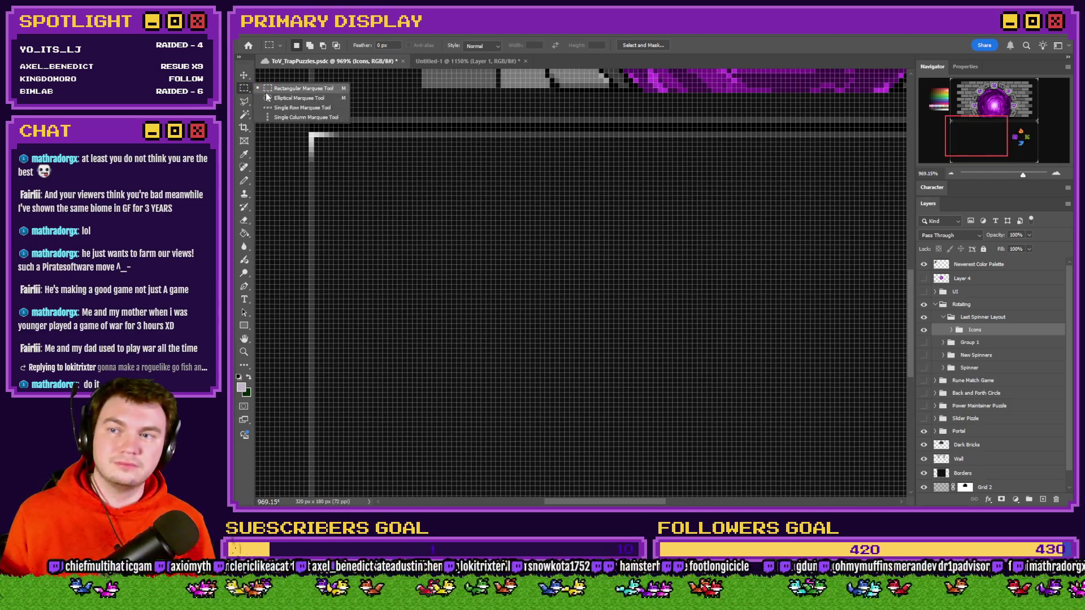
click(269, 99)
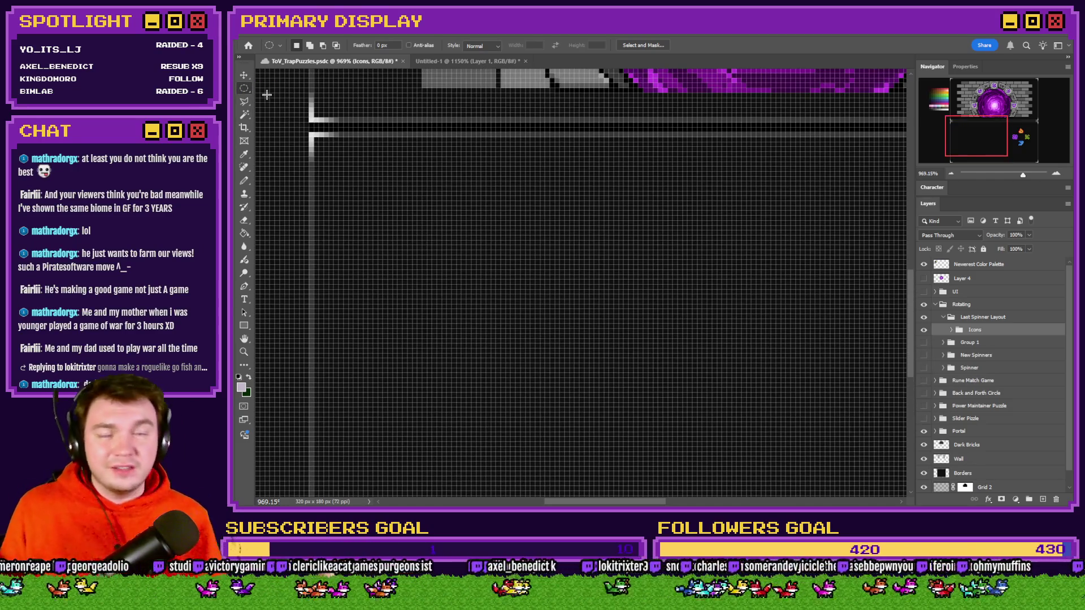
mouse_move(467, 186)
mouse_down()
mouse_move(702, 411)
mouse_move(676, 380)
mouse_up()
mouse_move(421, 182)
mouse_down()
mouse_move(553, 332)
mouse_move(603, 371)
mouse_up()
key(g)
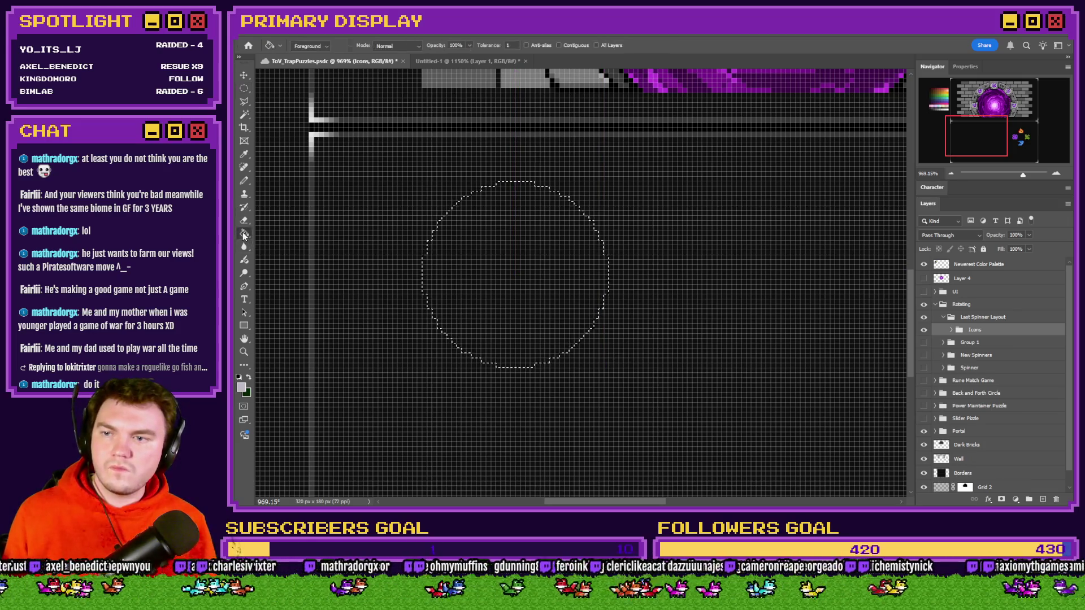
click(924, 355)
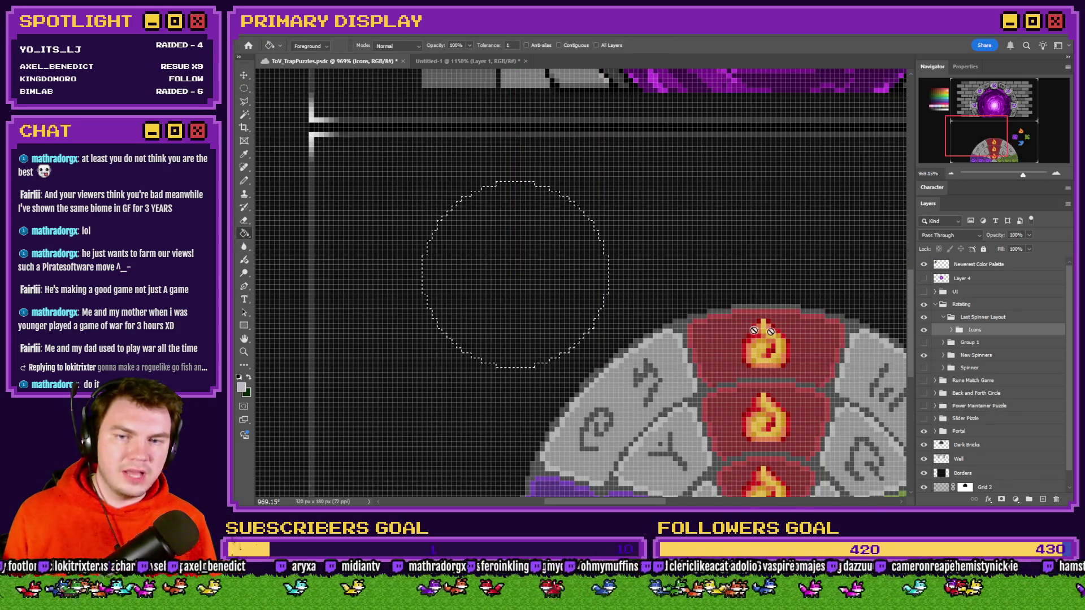
click(544, 273)
key(Return)
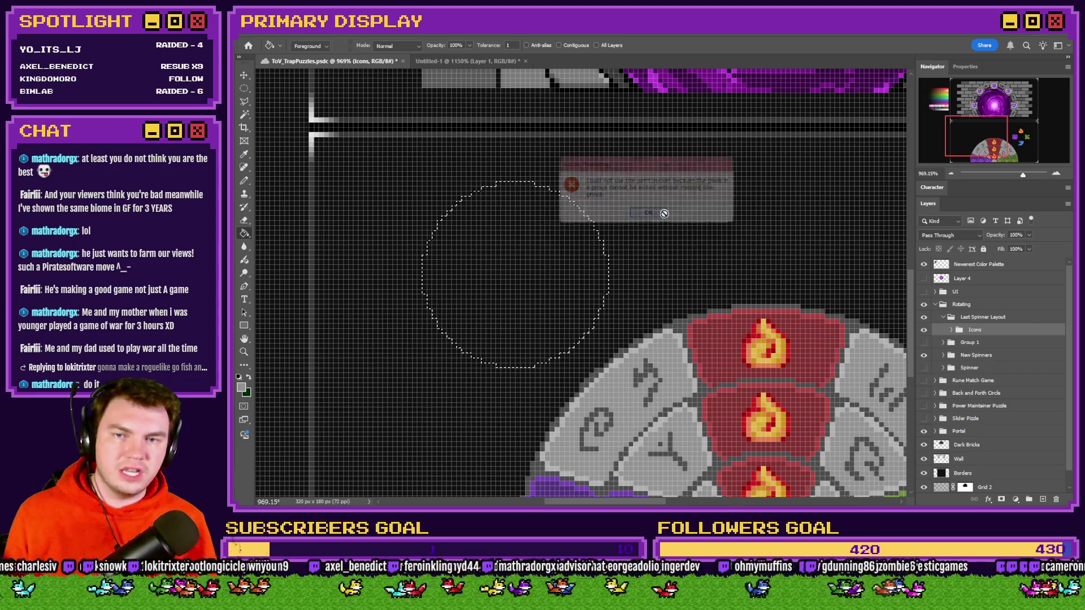
Step: Add a new layer 'Spinner 1' in Last Spinner Layout and fill the circle light grey
click(977, 317)
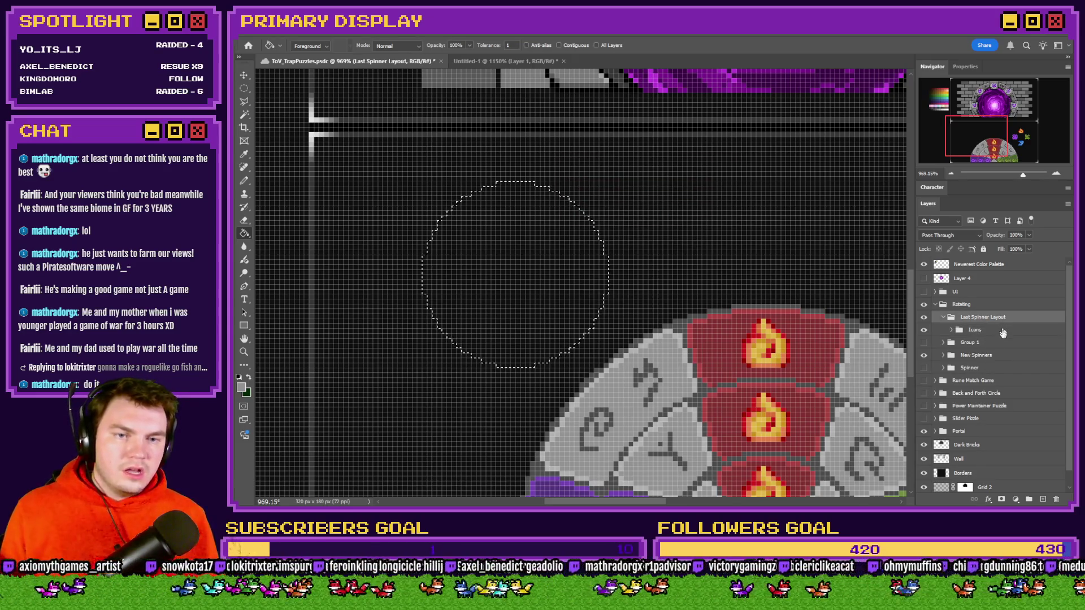
click(1043, 499)
double_click(979, 330)
text(Spinner 1)
key(Return)
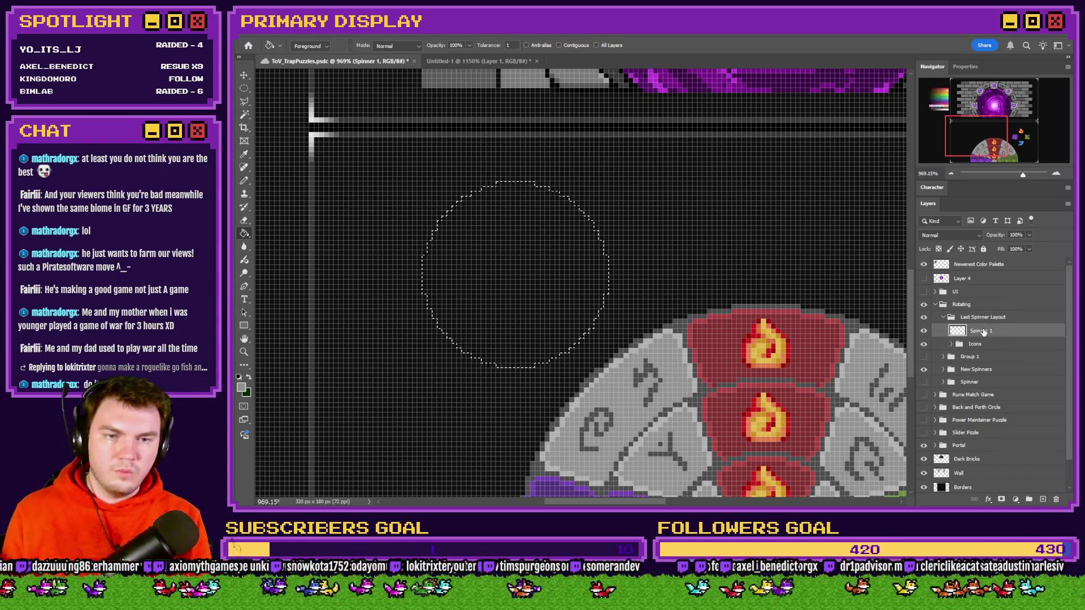
click(590, 286)
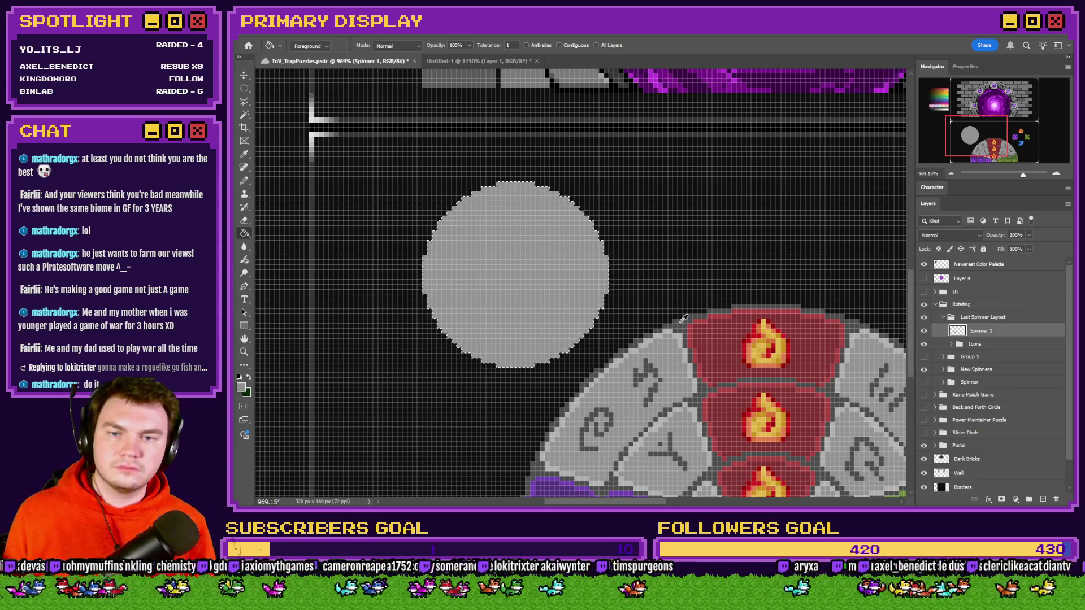
Step: Restore the circle selection and refill the circle a lighter grey
click(244, 88)
key(ctrl+d)
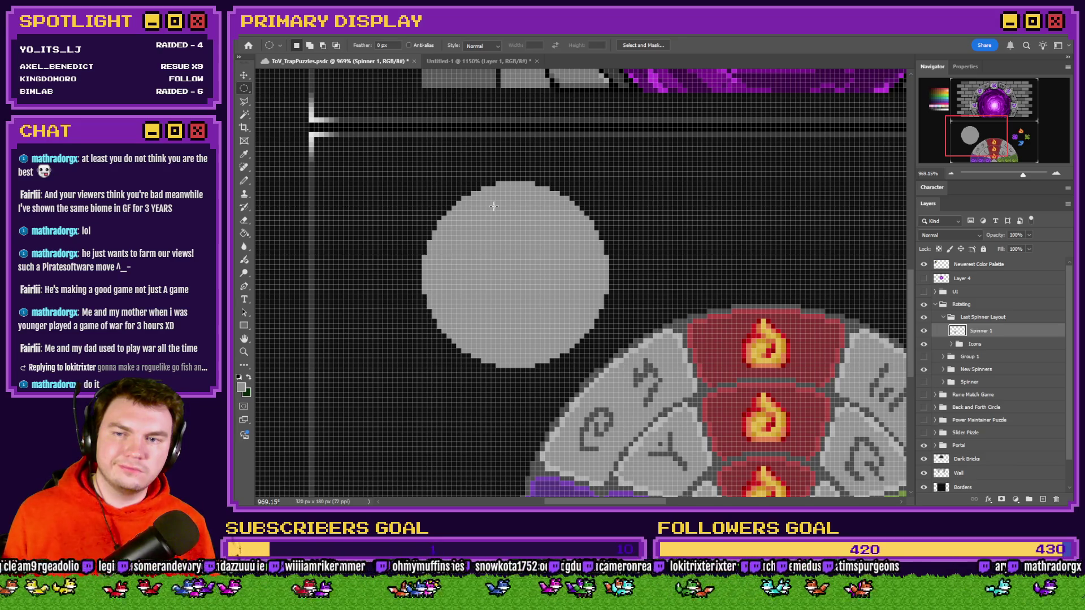
key(ctrl+z)
click(245, 233)
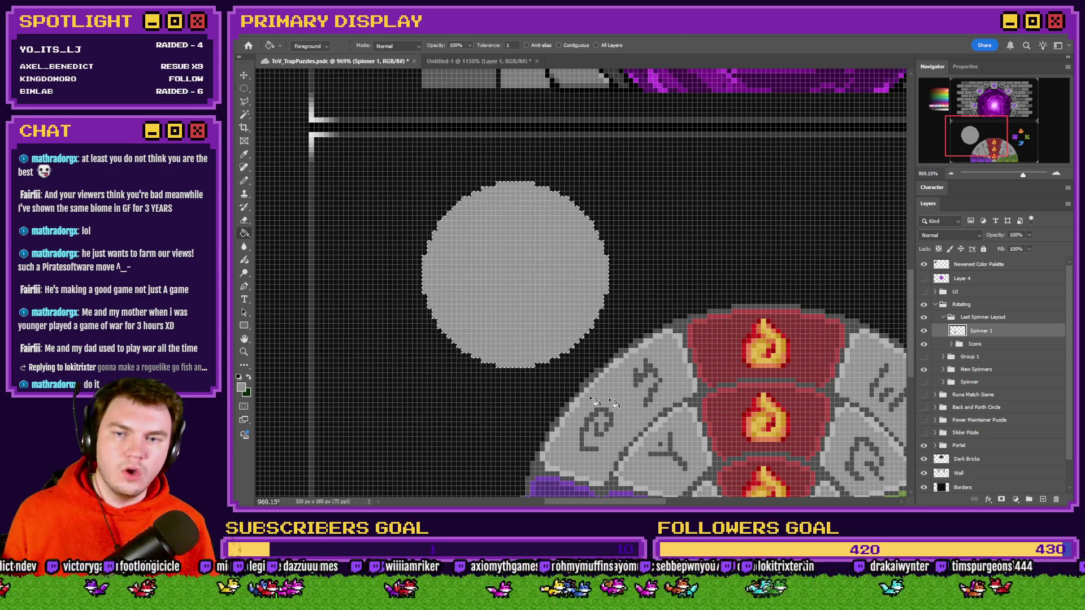
click(567, 274)
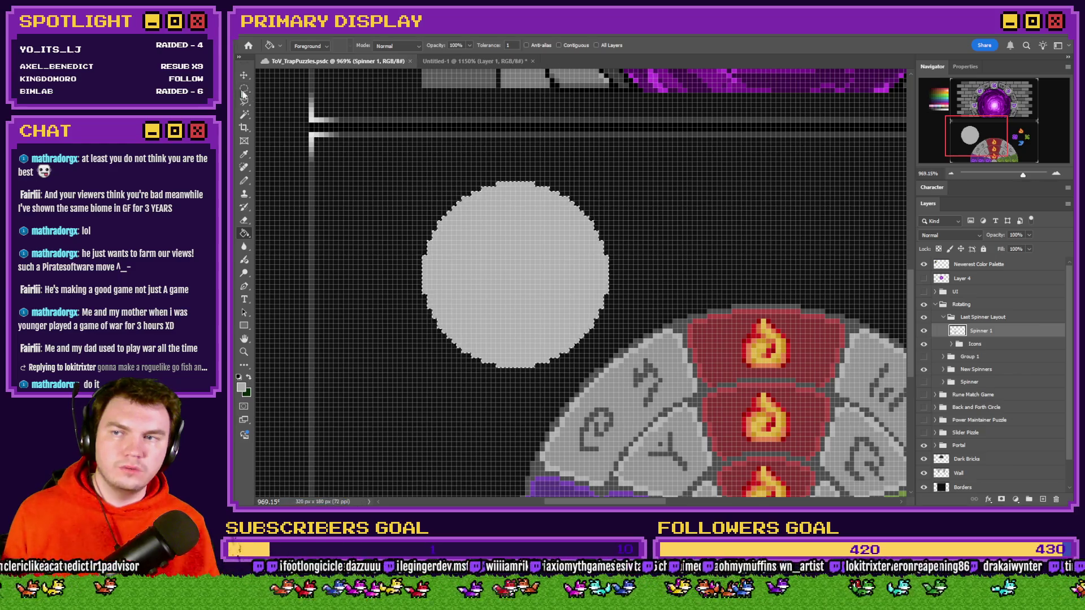
Step: Reselect the grey circle, align the selection, and fill it a slightly darker grey
click(244, 88)
mouse_move(608, 182)
mouse_down()
mouse_move(421, 317)
mouse_move(429, 339)
mouse_move(418, 352)
mouse_up()
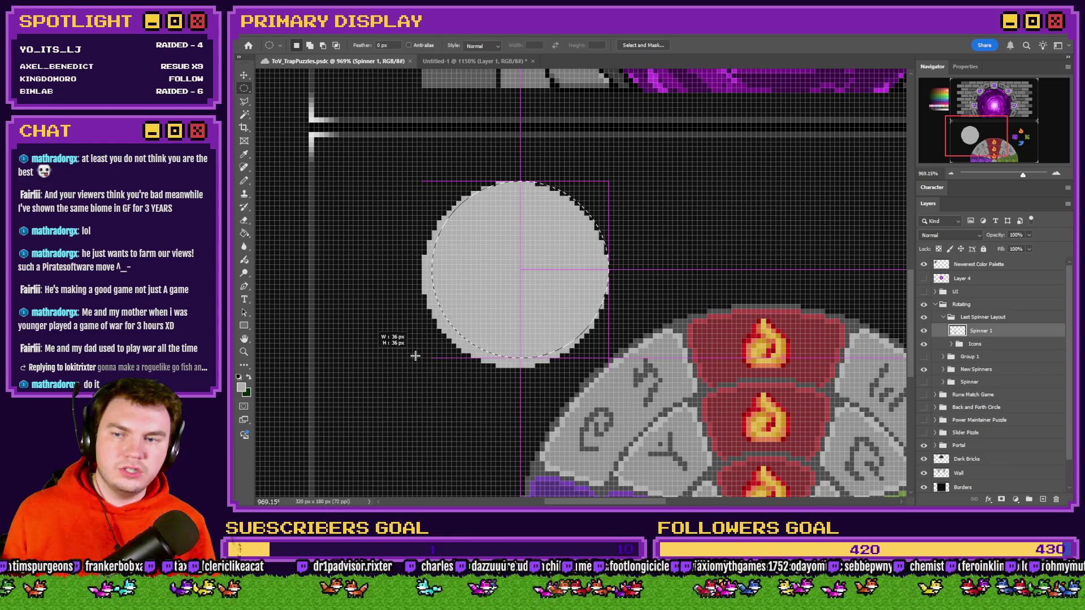
drag(461, 286, 463, 289)
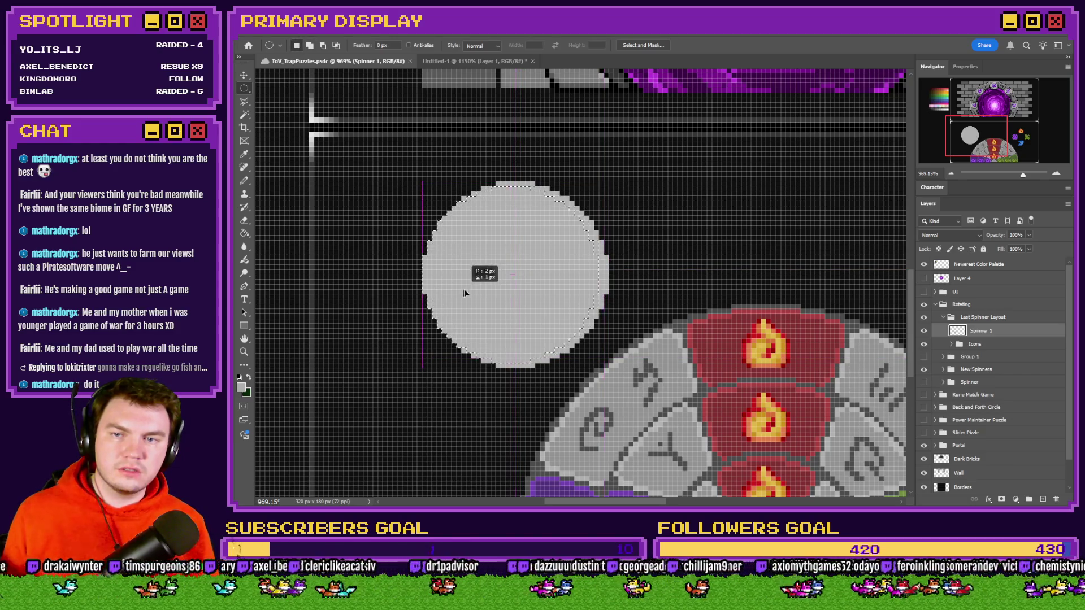
click(244, 233)
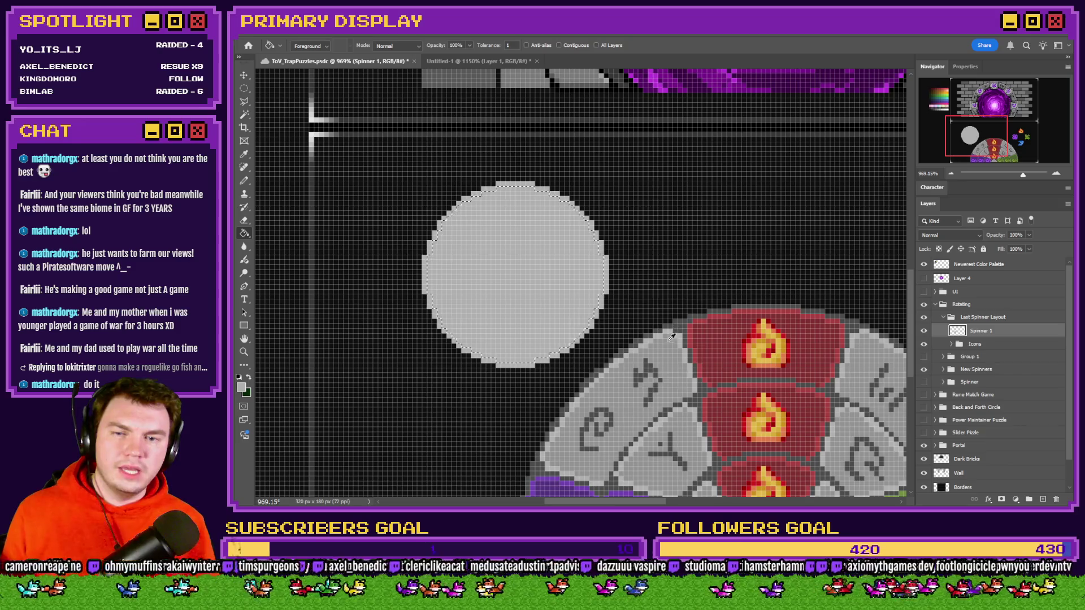
click(556, 284)
key(m)
drag(977, 136, 1010, 142)
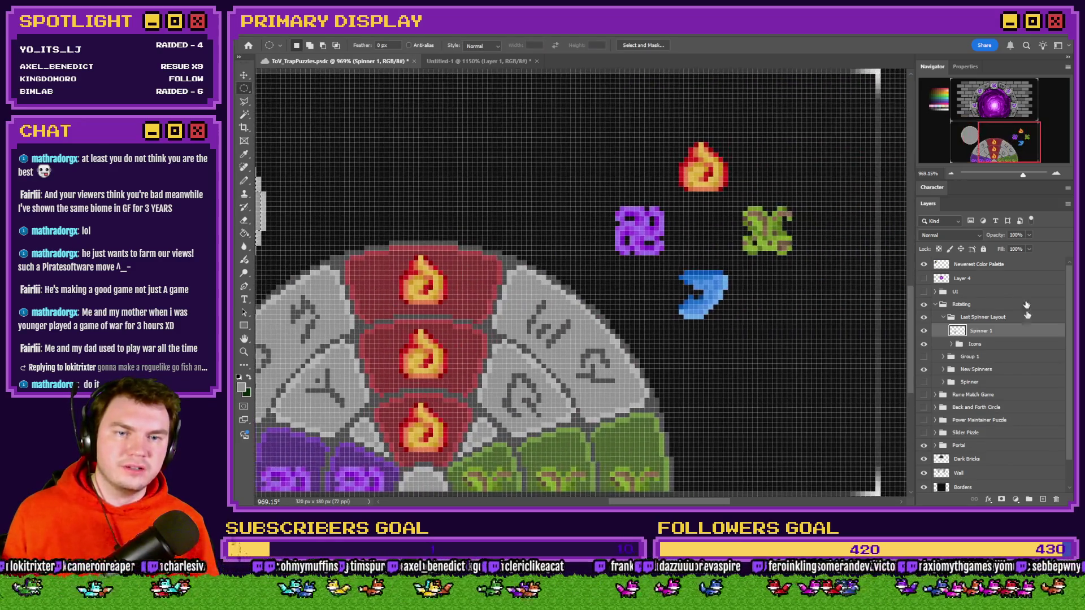
click(961, 317)
click(943, 317)
click(924, 317)
click(924, 329)
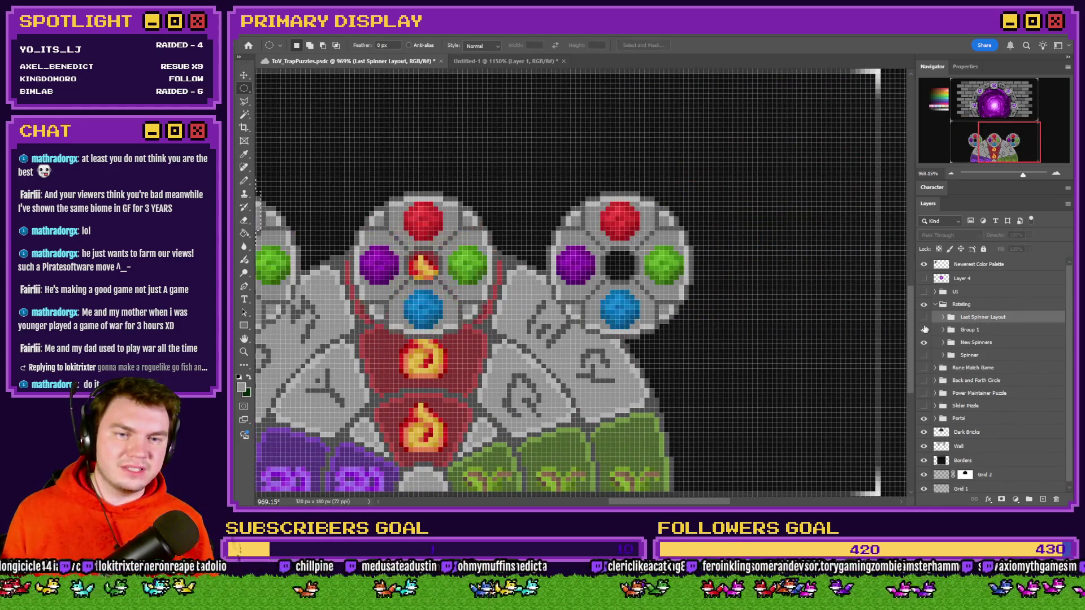
click(969, 329)
scroll(641, 247, up, 3)
drag(590, 142, 622, 399)
scroll(824, 369, down, 5)
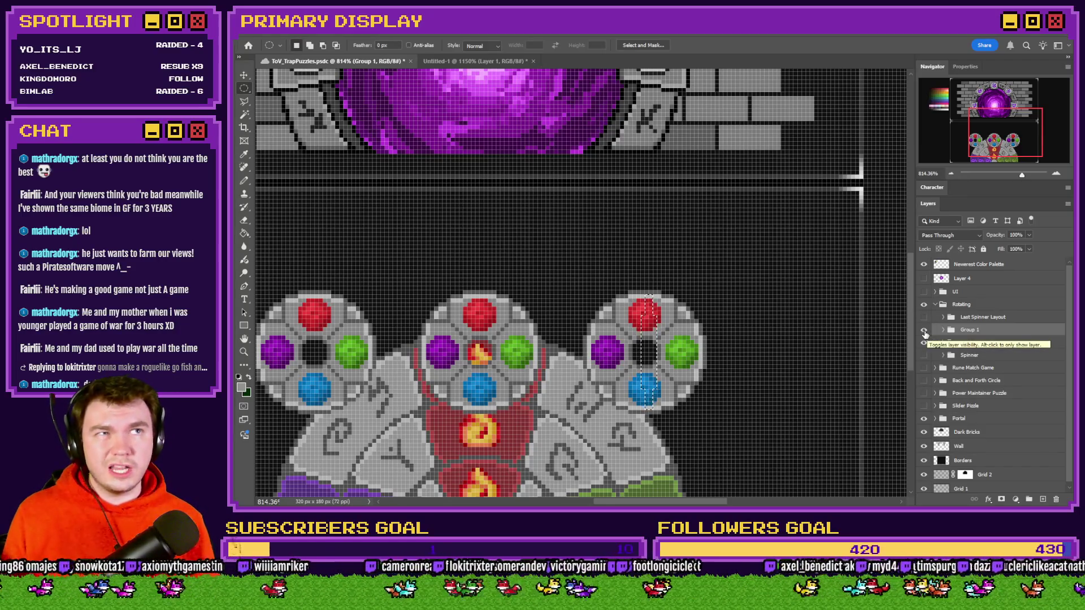
click(924, 331)
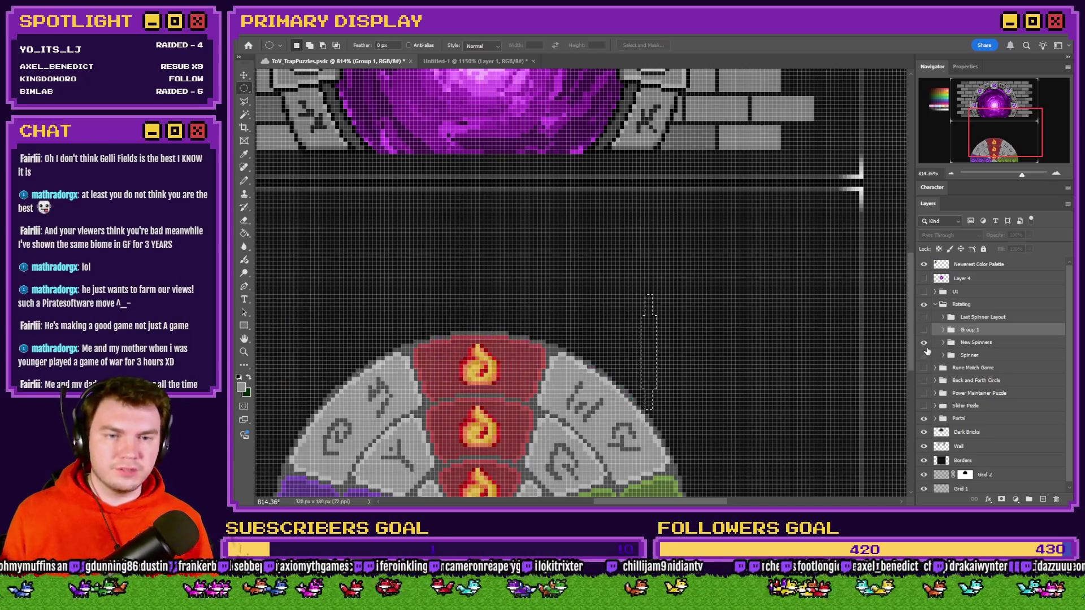
click(943, 317)
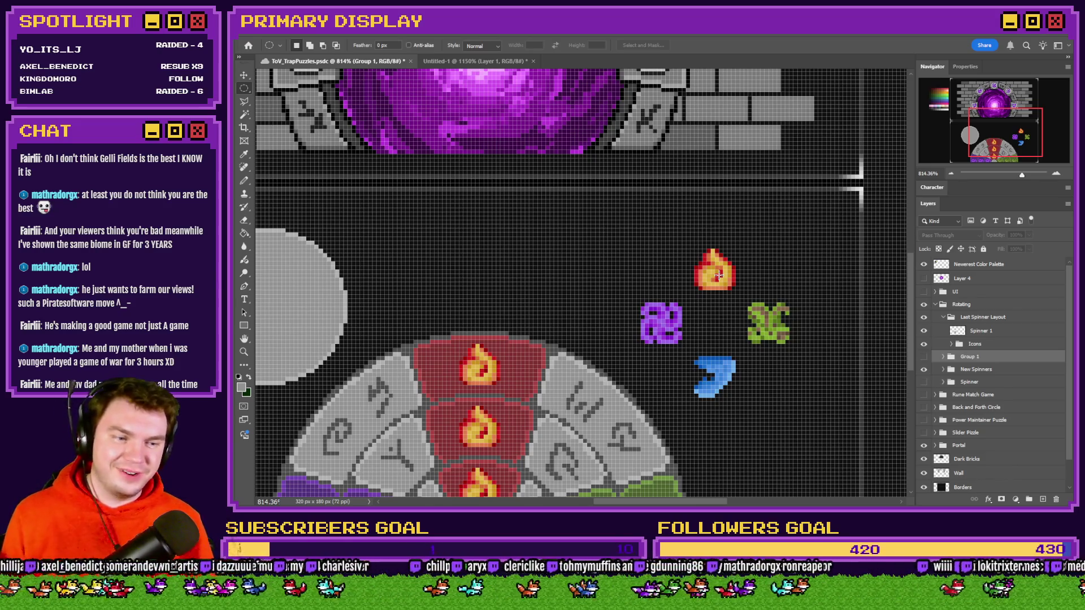
scroll(841, 340, down, 3)
scroll(591, 322, up, 4)
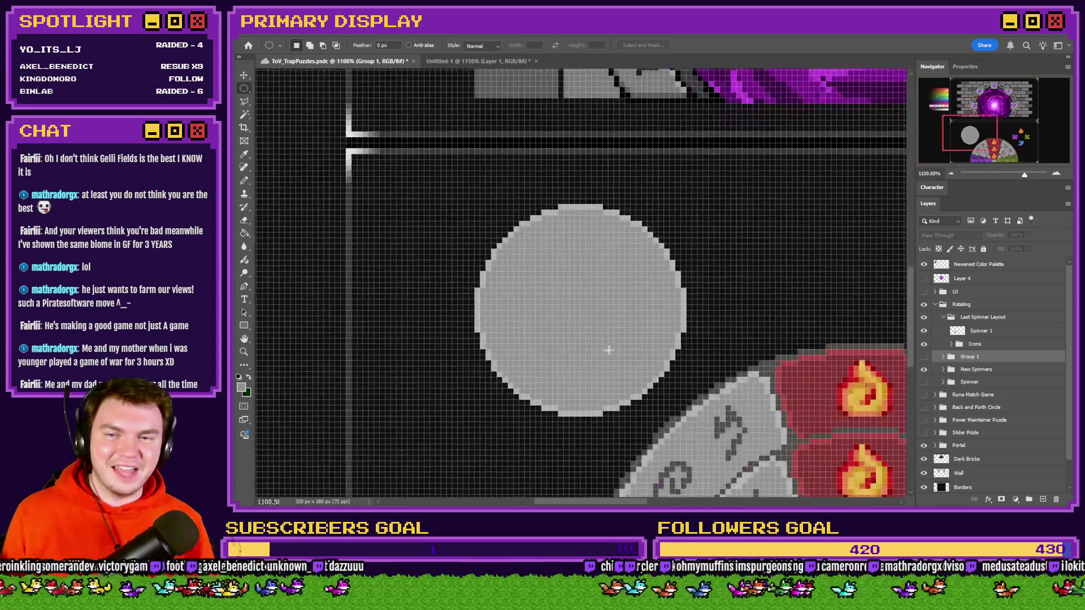
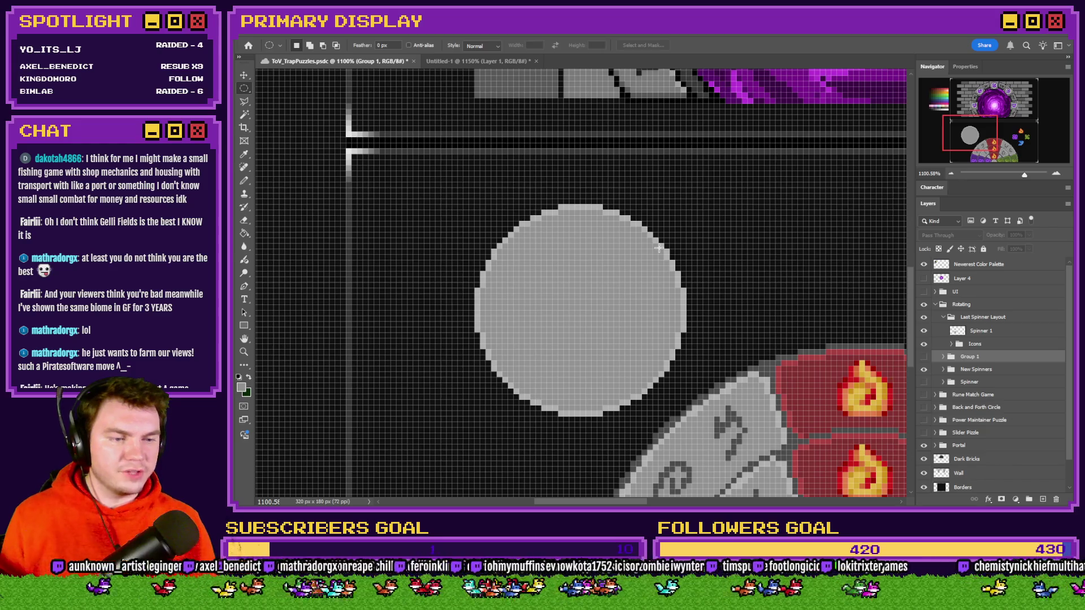
Step: Cut a small circular hole from the centre of the Spinner 1 disc and deselect
mouse_move(565, 292)
mouse_down()
mouse_move(603, 334)
mouse_move(586, 310)
mouse_move(587, 319)
mouse_up()
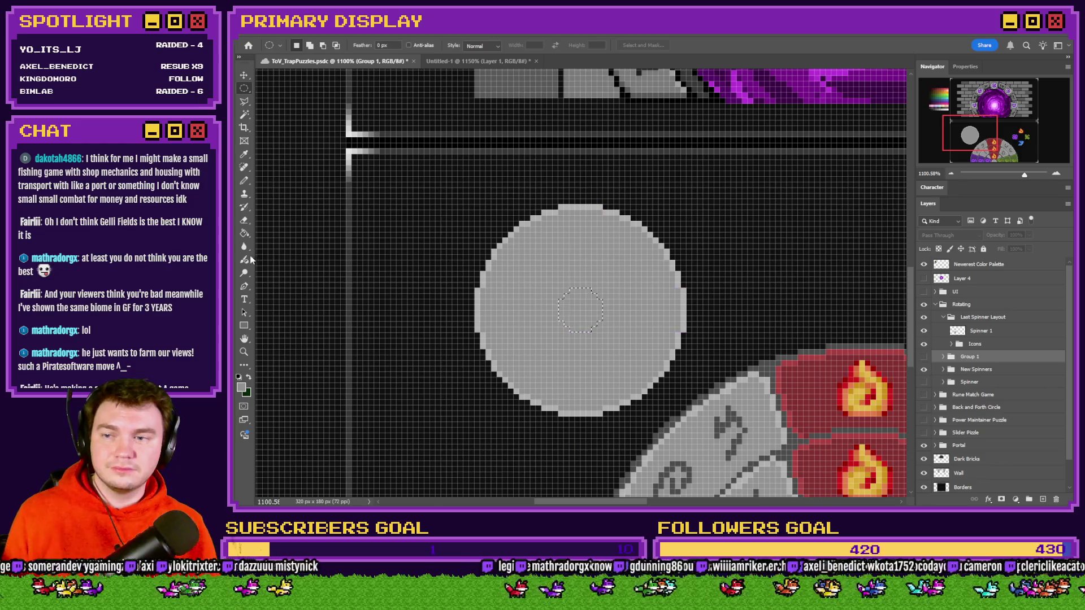
click(998, 332)
key(Delete)
key(ctrl+d)
Step: Toggle the Marquee tool to rectangular and back to elliptical
right_click(244, 89)
click(282, 88)
scroll(489, 214, up, 2)
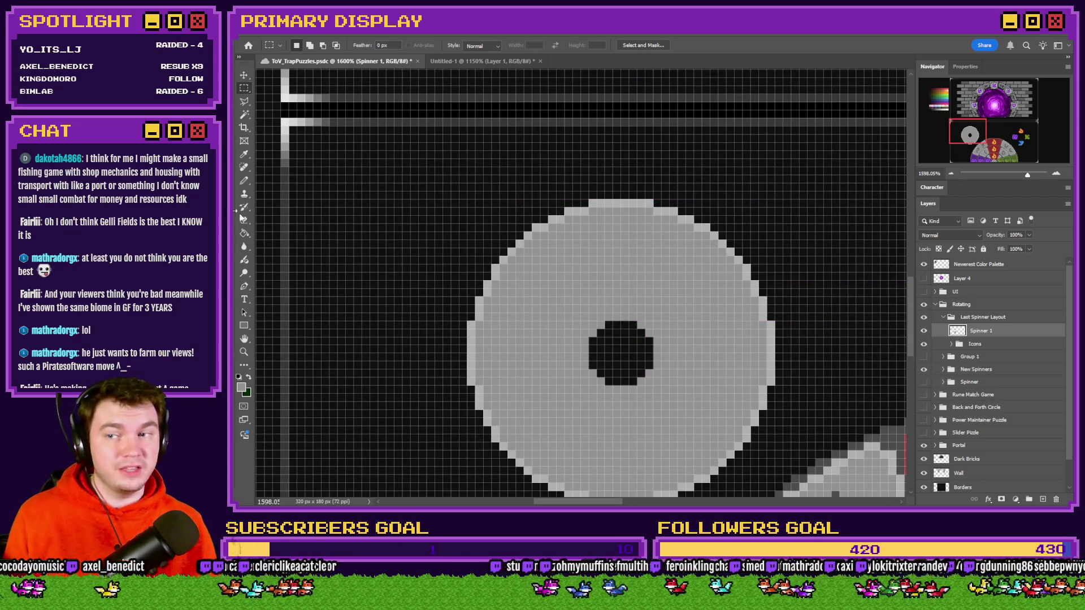
right_click(243, 91)
click(283, 100)
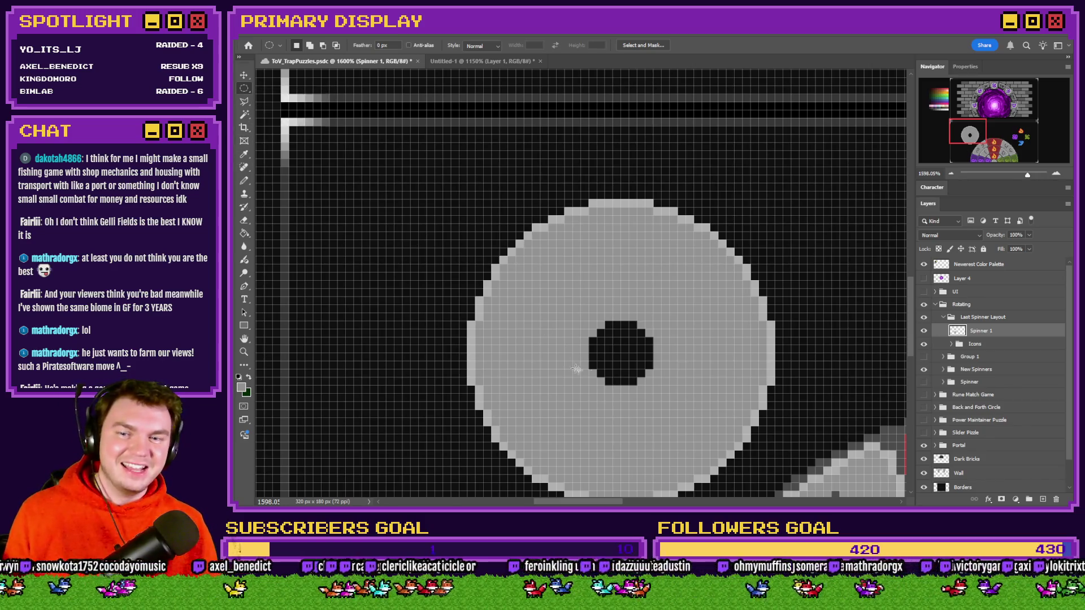
scroll(703, 300, up, 2)
Step: Select a circle around the hole, trial a Paint Bucket fill, then undo it
mouse_move(689, 283)
mouse_down()
mouse_move(574, 368)
mouse_move(582, 390)
mouse_move(569, 405)
mouse_up()
click(245, 233)
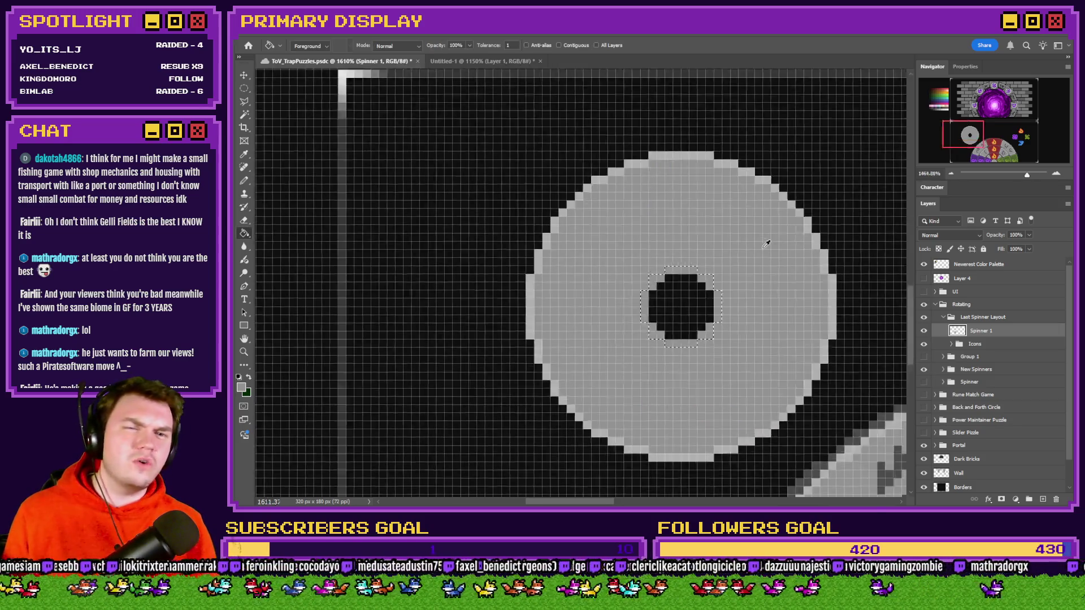
scroll(769, 266, down, 5)
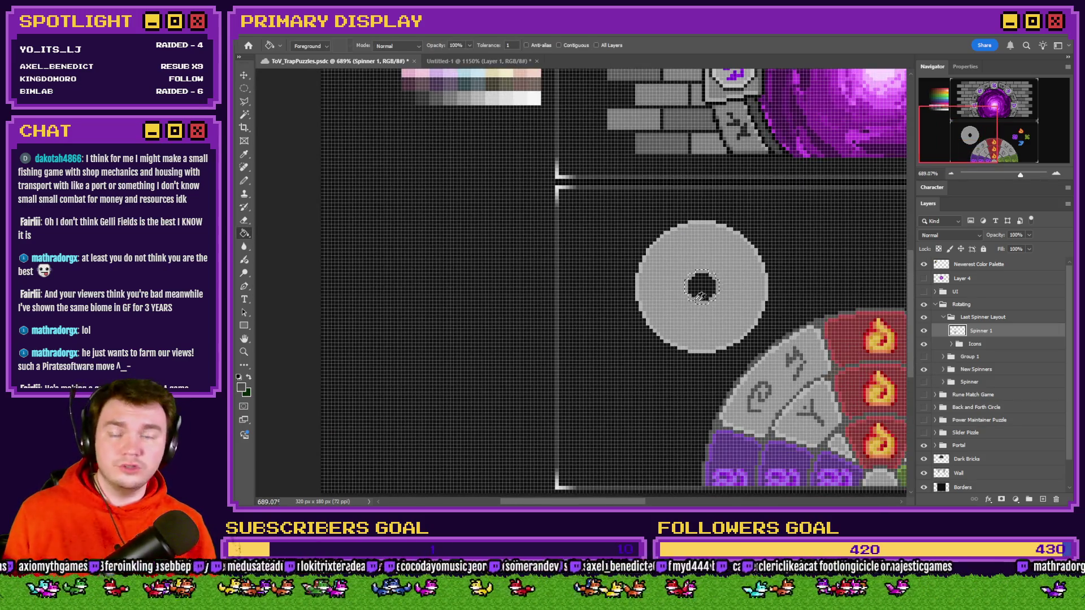
scroll(690, 294, up, 3)
click(706, 256)
key(ctrl+z)
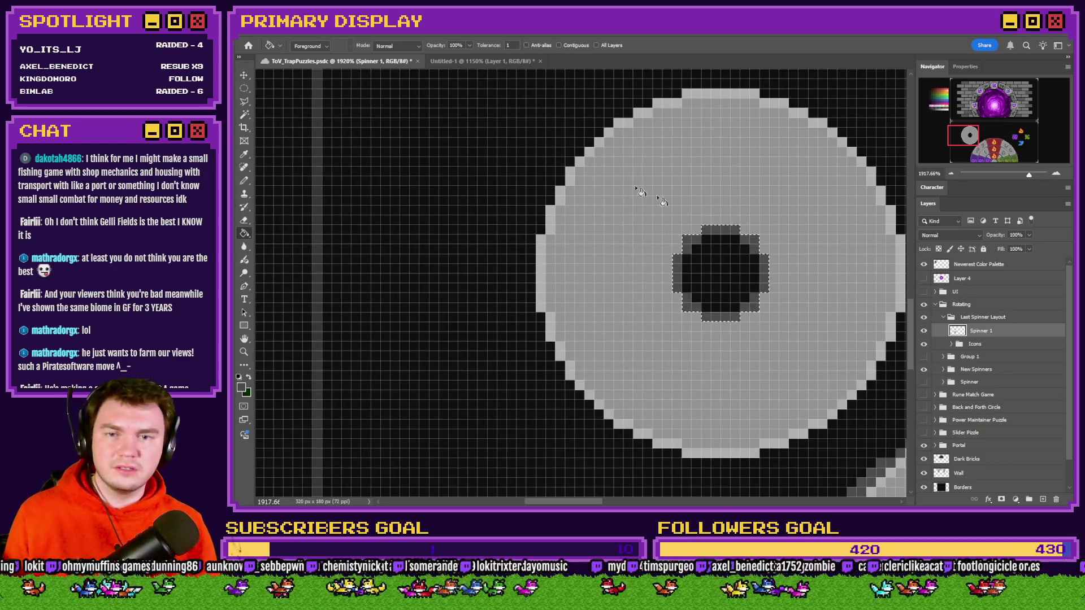
Step: Set the Marquee back to rectangular and select the Icons group
click(244, 88)
right_click(247, 94)
click(282, 89)
scroll(697, 138, up, 2)
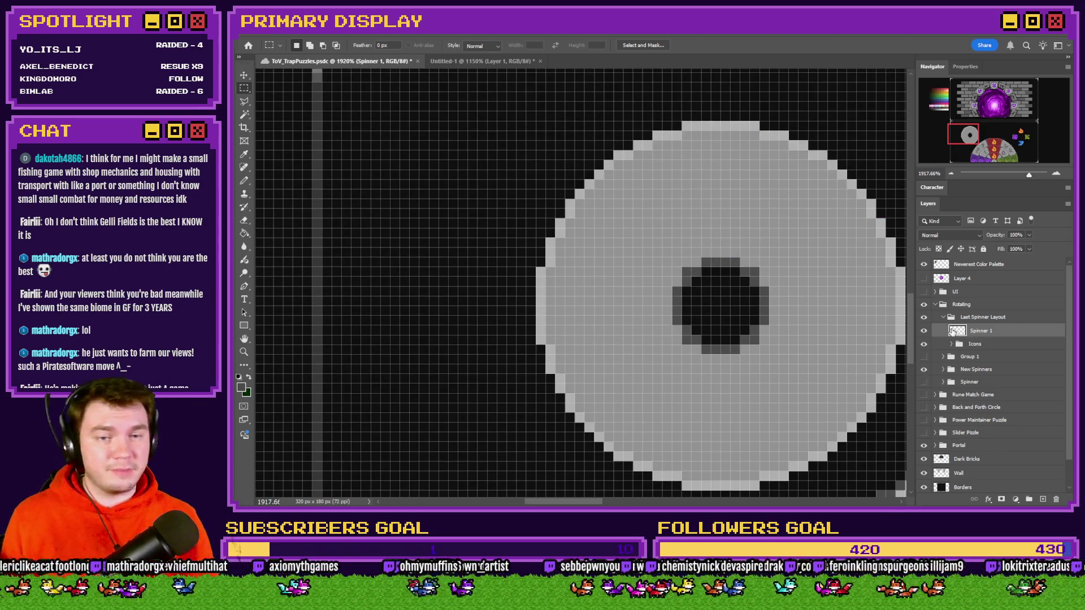
click(950, 346)
Step: Expand the Icons group and move it above Spinner 1 in the layer stack
click(952, 345)
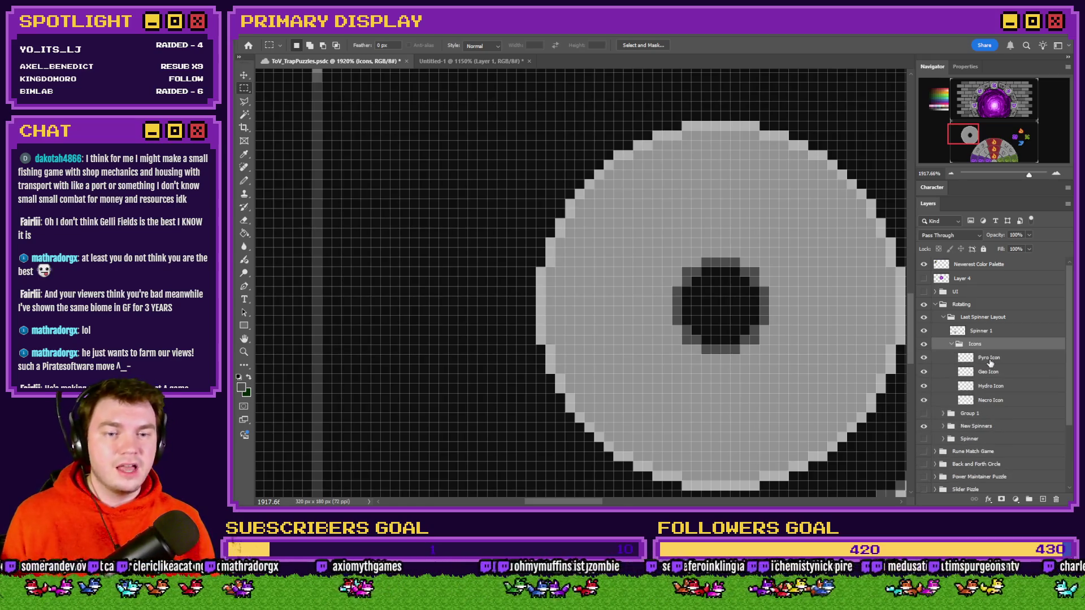
click(989, 357)
alt+scroll(559, 308, down, 5)
mouse_move(674, 308)
mouse_down()
mouse_move(700, 325)
mouse_move(669, 328)
mouse_up()
drag(980, 346, 981, 326)
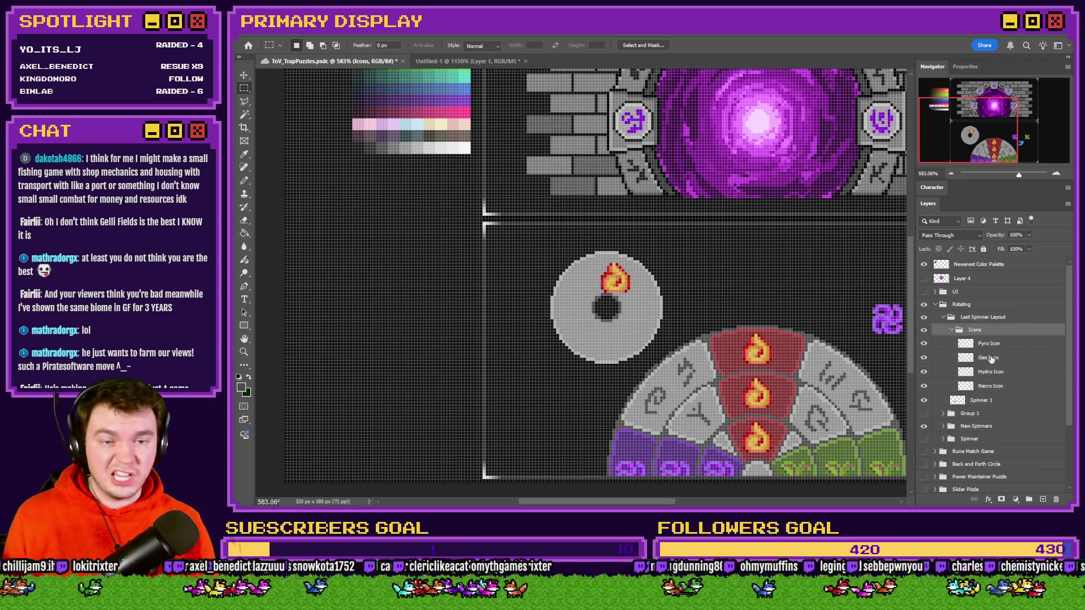
Step: Move the Pyro Icon onto the disc above the hole, nudged up one pixel
click(989, 343)
scroll(622, 305, up, 5)
drag(600, 207, 574, 198)
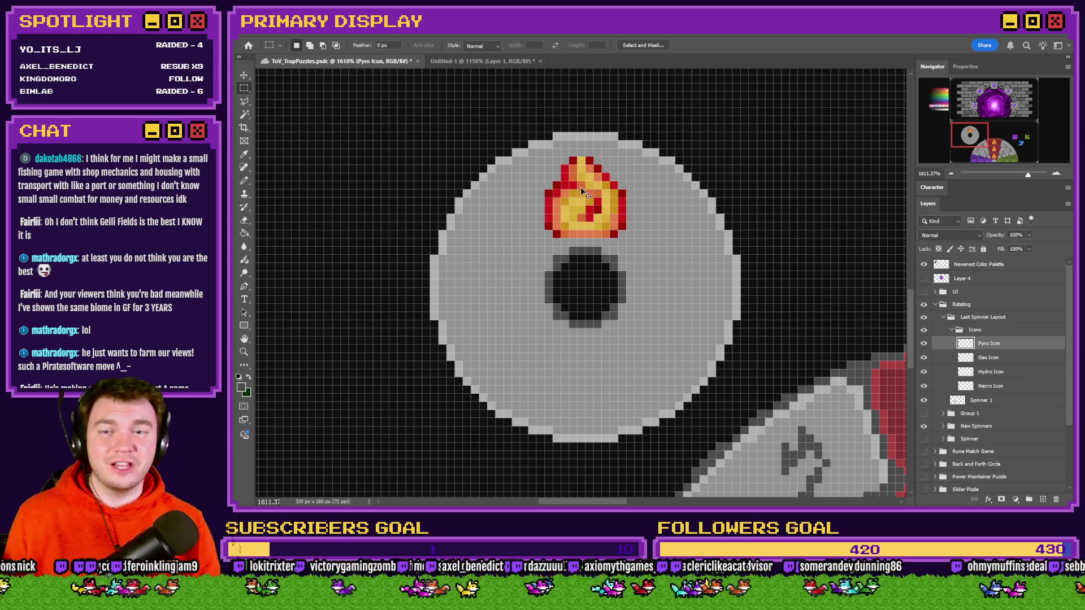
key(Up)
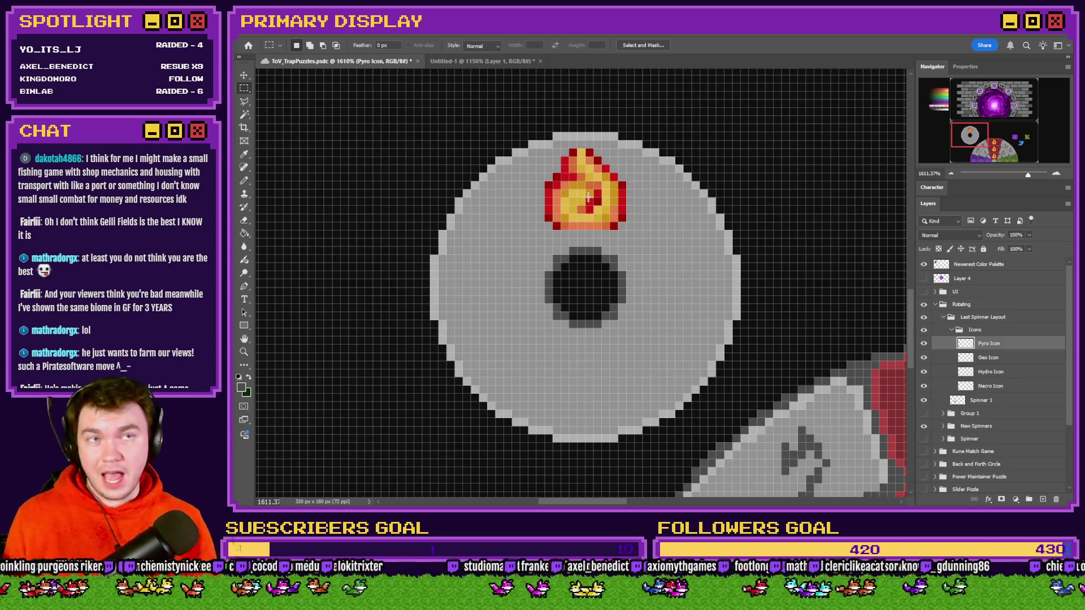
Step: Select a circle around the dark hole with the Elliptical Marquee and collapse Icons
right_click(250, 90)
click(316, 98)
scroll(552, 233, up, 1)
mouse_move(602, 235)
mouse_down()
mouse_move(507, 290)
mouse_move(492, 315)
mouse_move(528, 315)
mouse_move(515, 330)
mouse_up()
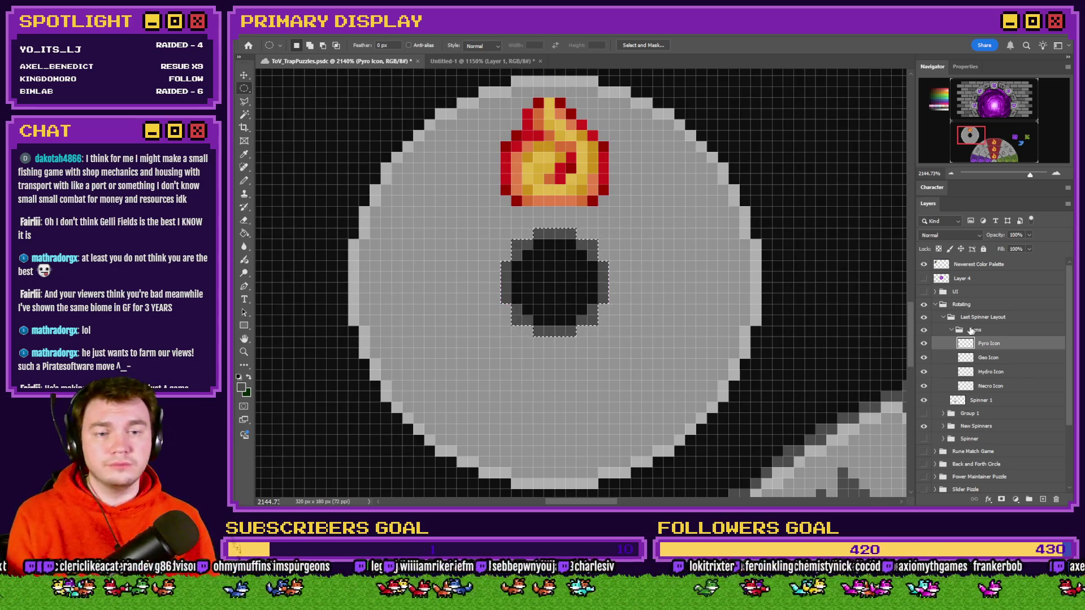
click(951, 330)
Step: Clear the hole selection on Spinner 1, then fill a 12 px ring around it dark grey
click(972, 344)
key(Delete)
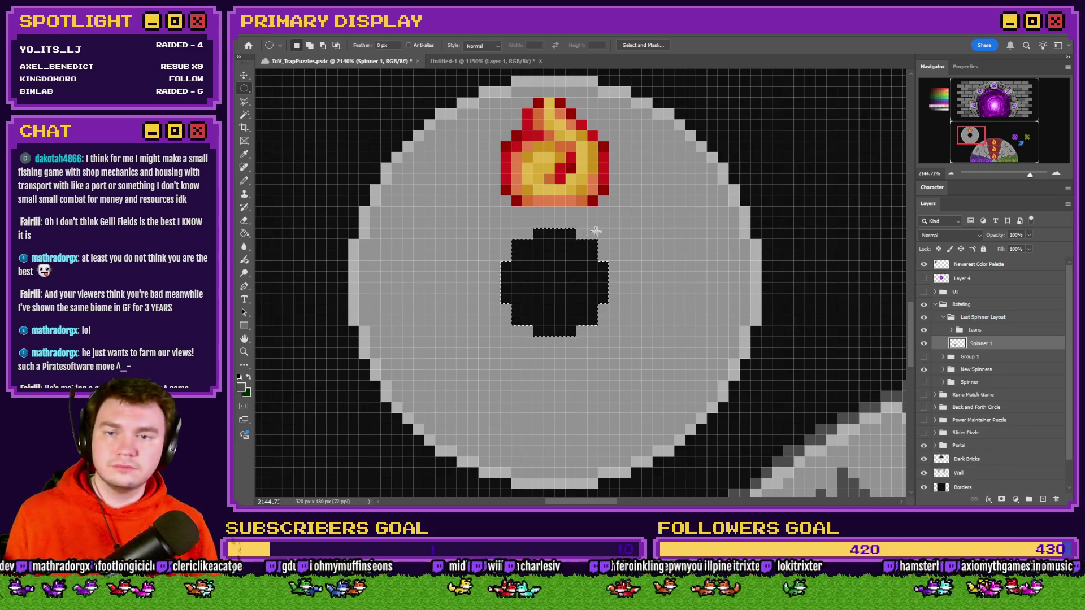
drag(620, 218, 487, 341)
click(245, 233)
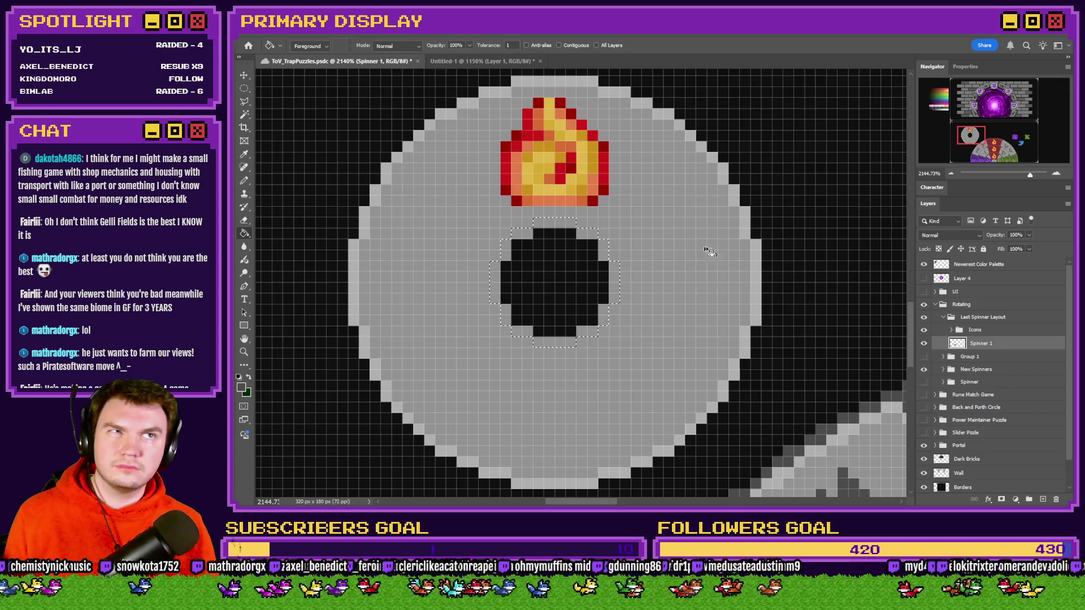
click(978, 140)
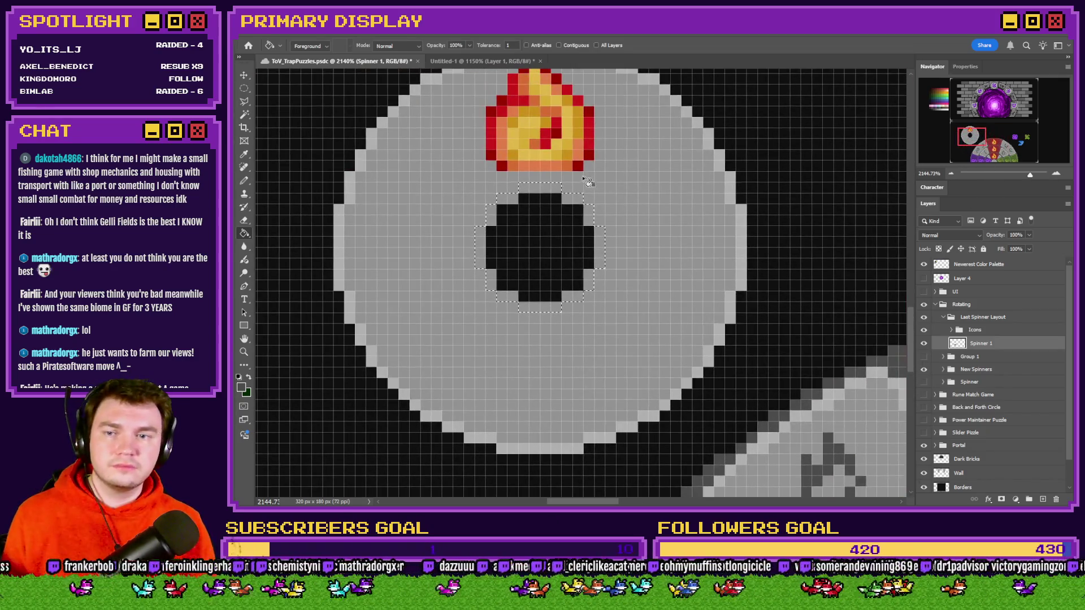
click(557, 191)
key(ctrl+d)
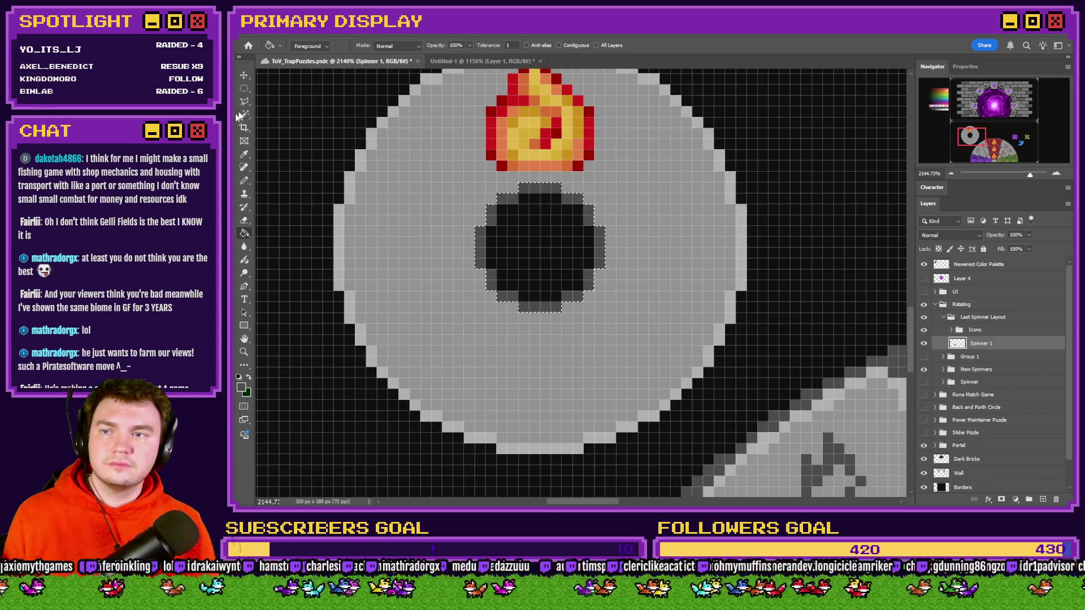
Step: Zoom out and draw an elliptical selection over the disc
key(m)
scroll(431, 237, up, 2)
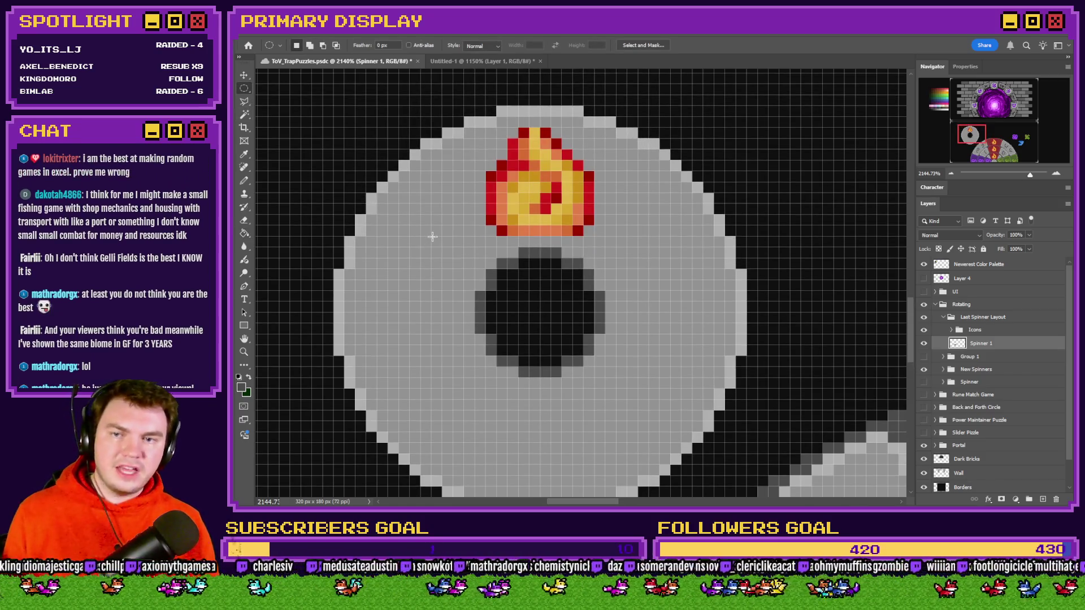
scroll(432, 236, down, 5)
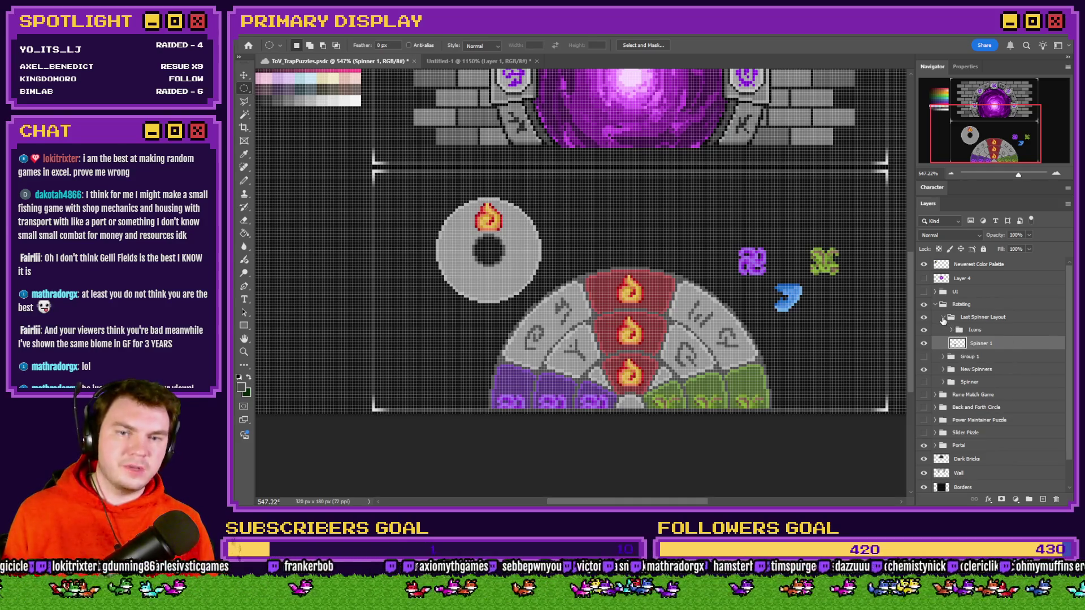
scroll(534, 281, up, 4)
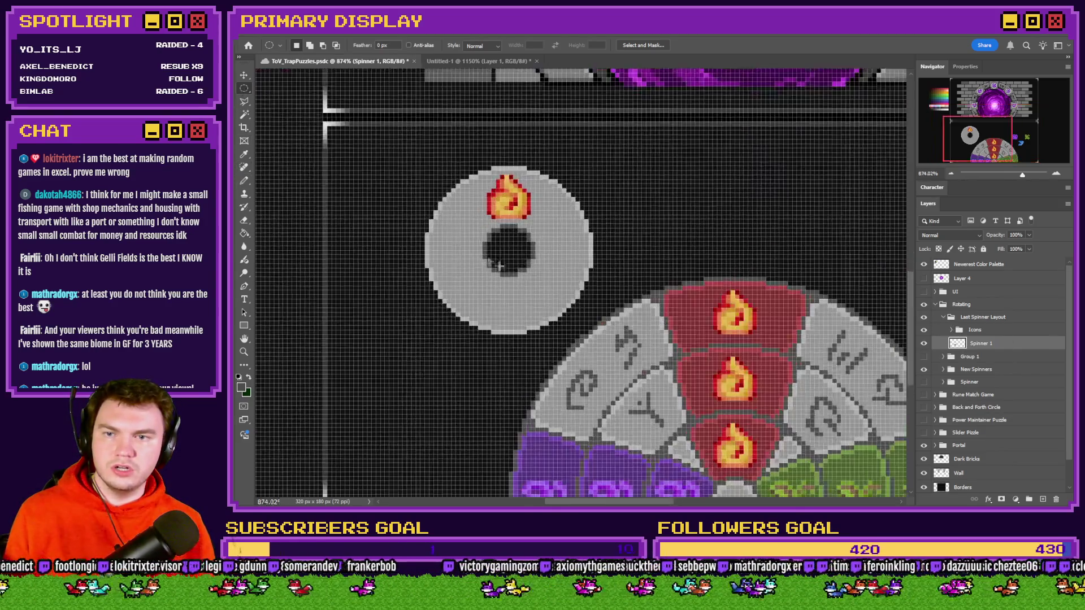
scroll(533, 281, up, 2)
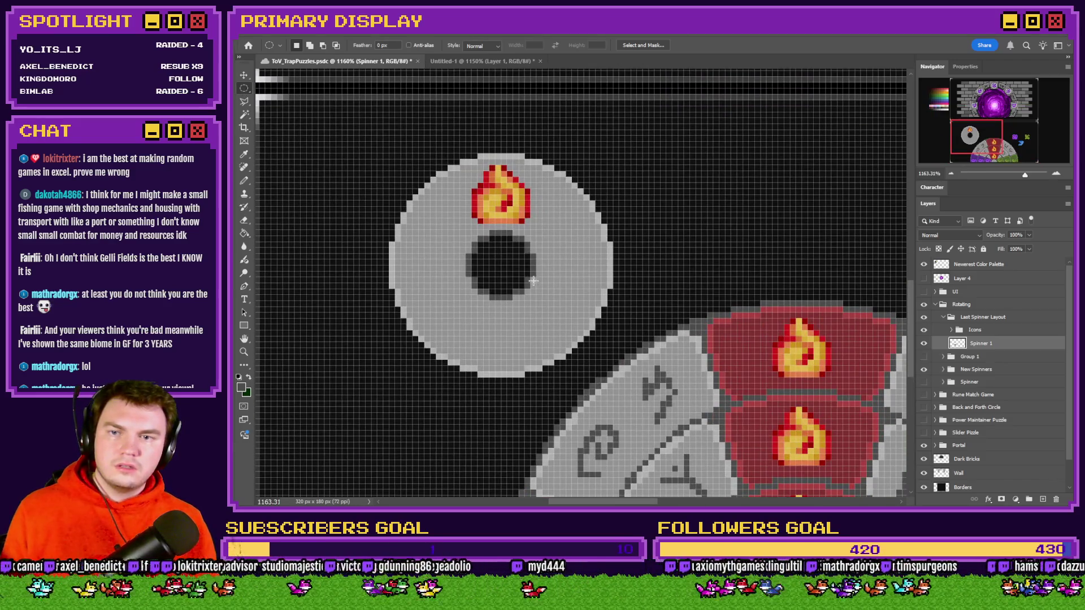
scroll(466, 284, up, 1)
scroll(469, 271, up, 1)
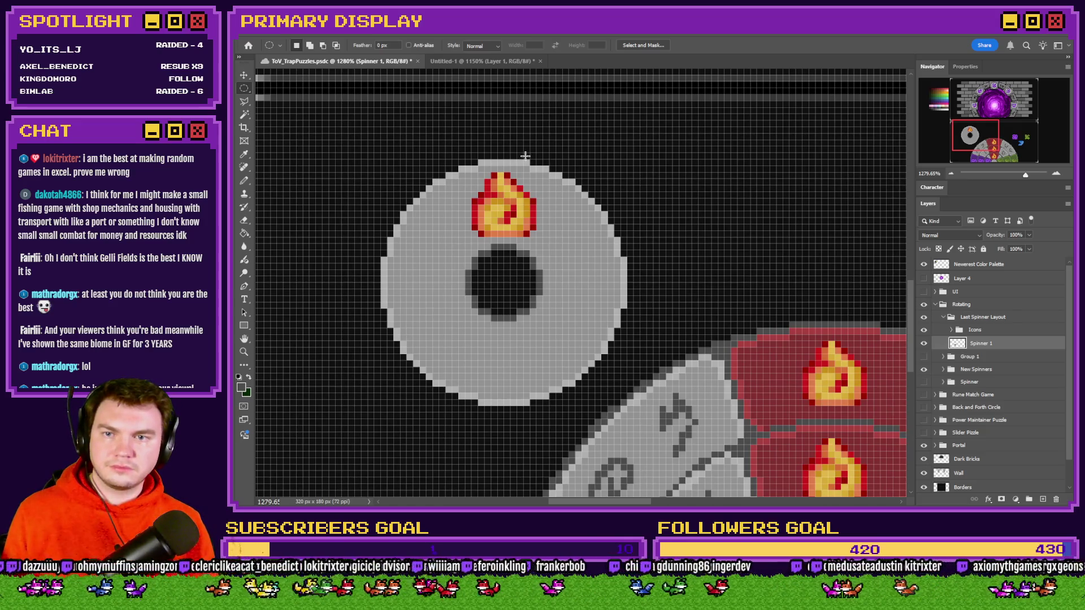
mouse_move(524, 166)
mouse_down()
mouse_move(498, 360)
mouse_move(505, 398)
mouse_up()
Step: Select a circle around the disc and put Spinner 1 into a new group named 'Spinner 1'
mouse_move(629, 162)
mouse_down()
mouse_move(359, 429)
mouse_move(347, 421)
mouse_move(374, 416)
mouse_up()
drag(431, 354, 431, 354)
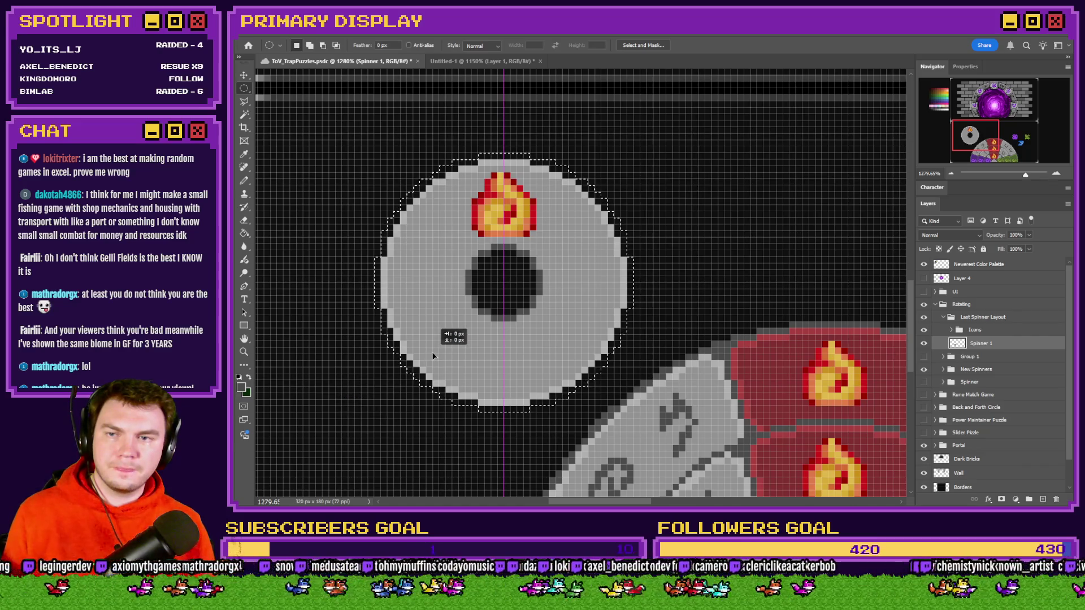
key(g)
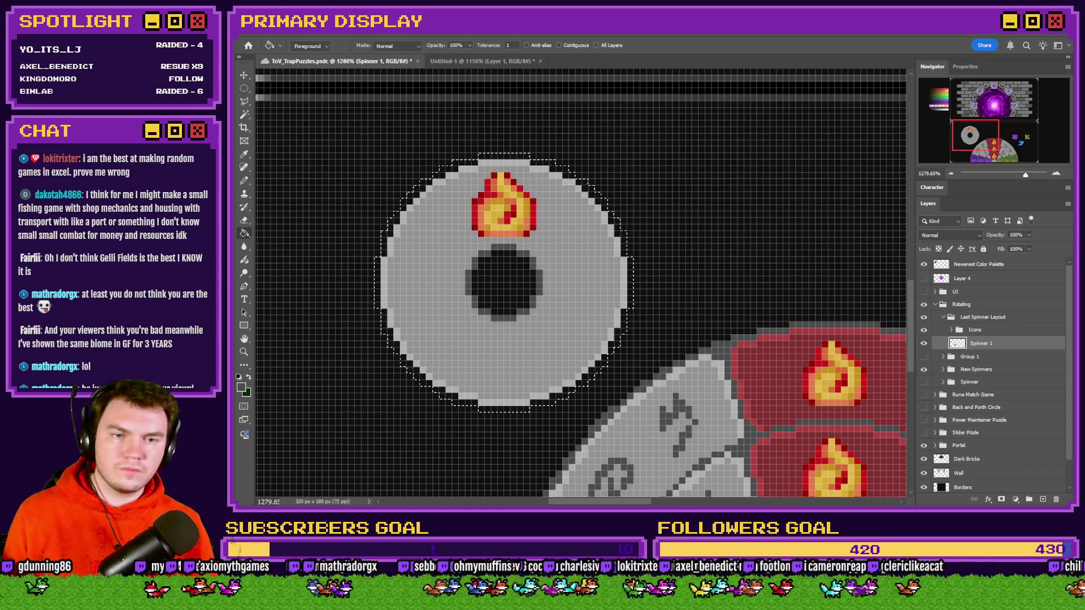
key(ctrl+g)
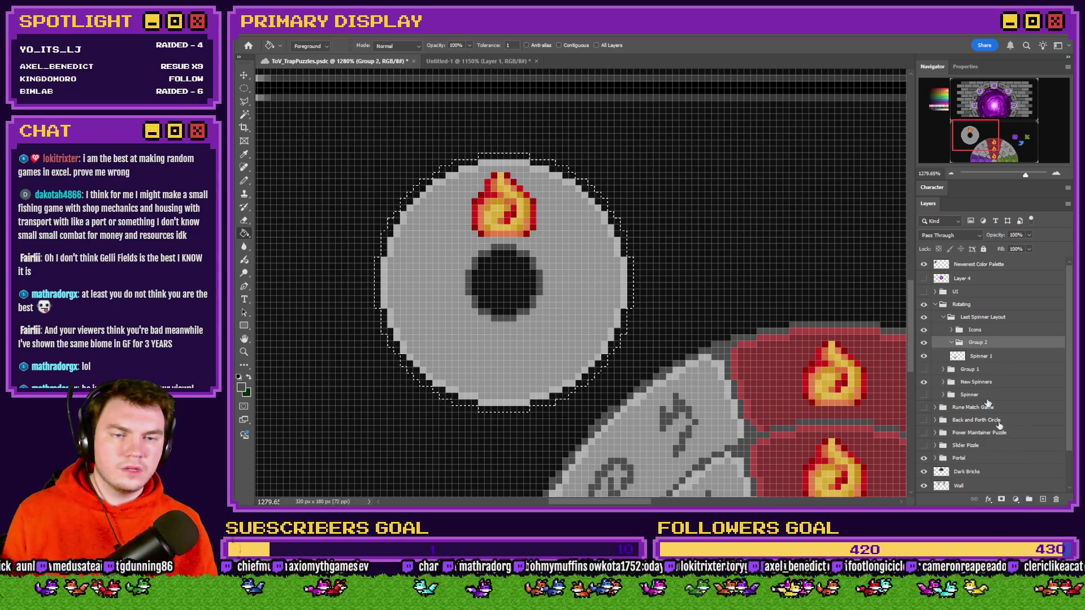
double_click(978, 342)
text(Spin)
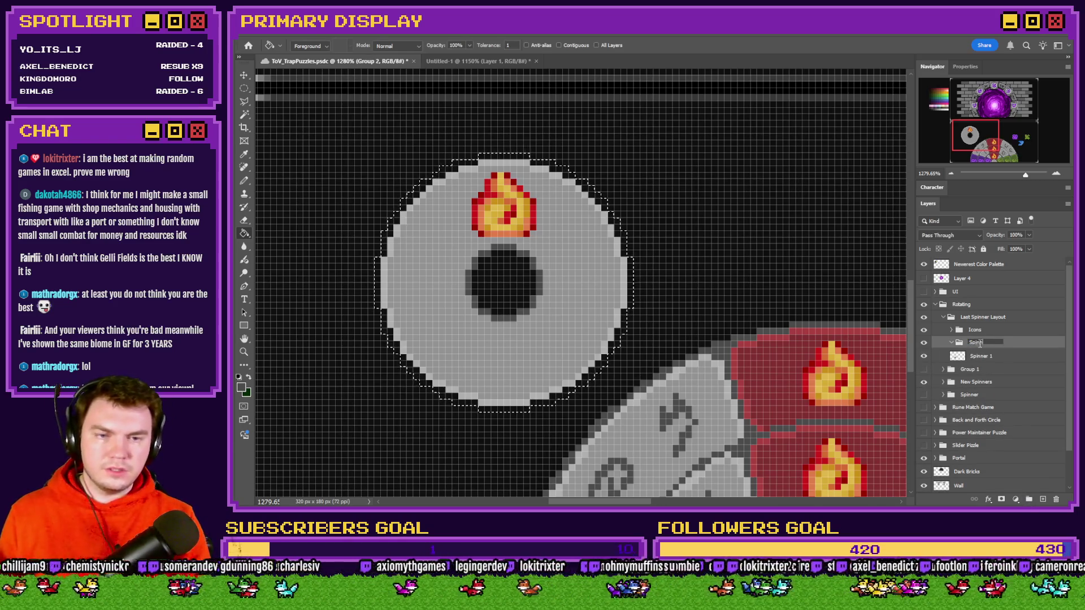
text(ner 1\)
key(Return)
Step: Confirm the group name 'Spinner 1' and add a blank layer above the Spinner 1 layer
double_click(993, 348)
key(Escape)
double_click(981, 342)
key(Return)
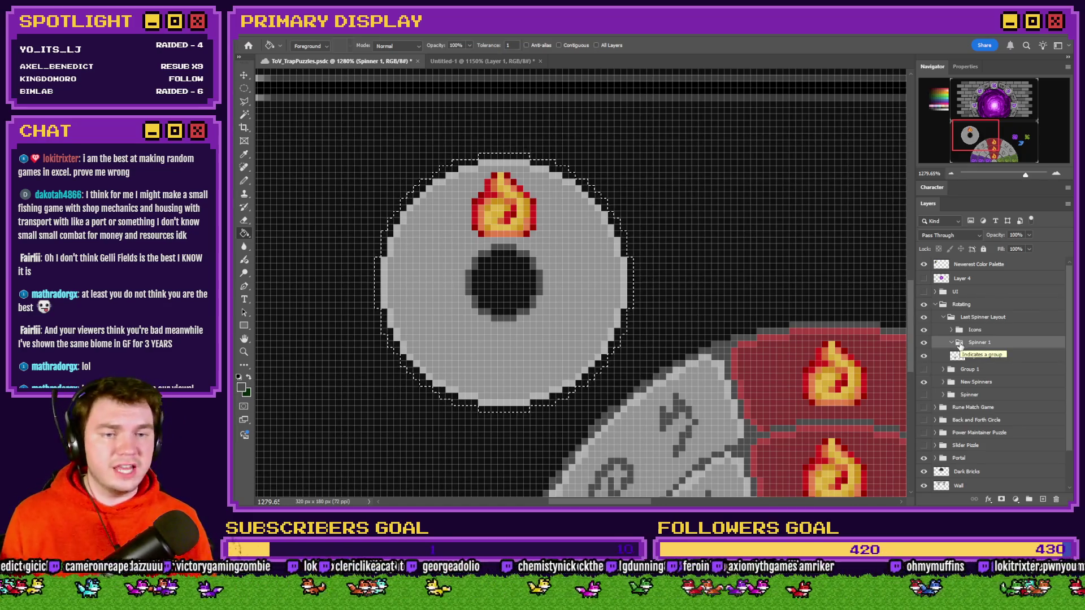
click(981, 353)
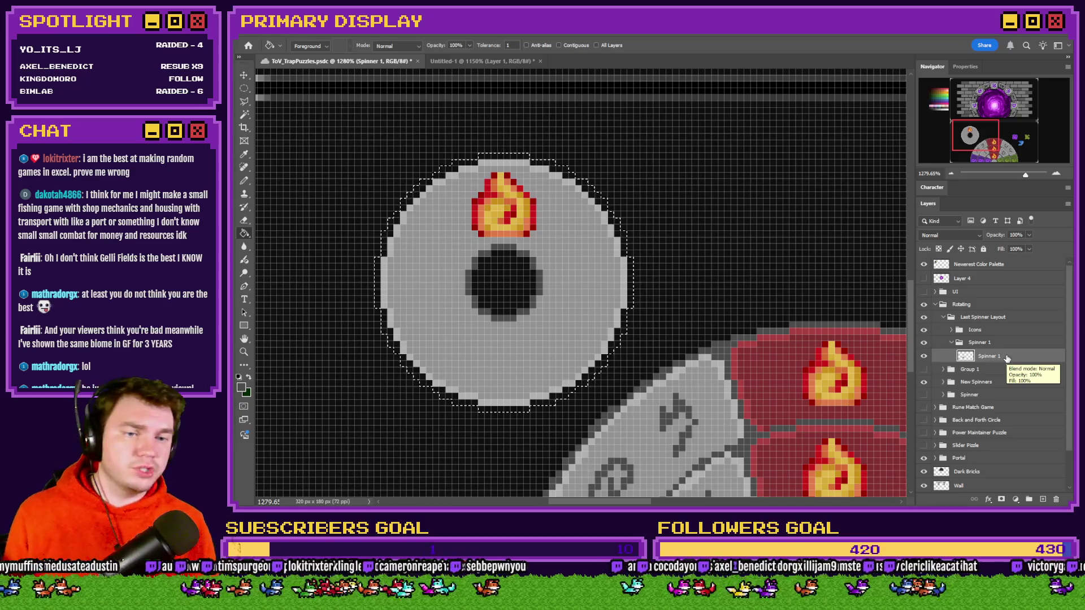
click(1043, 499)
text(Fire Overlay)
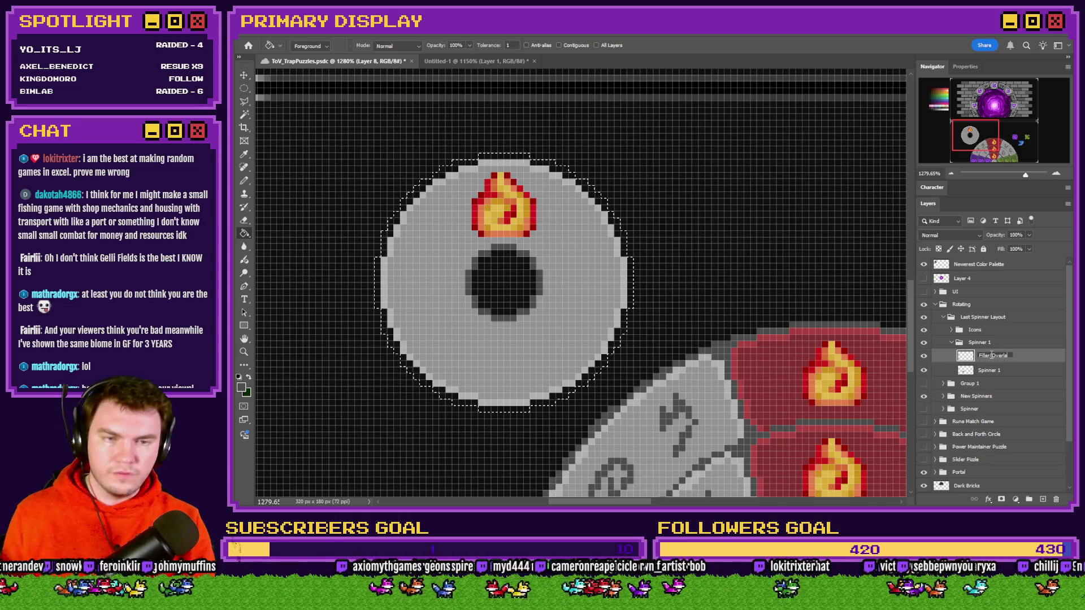
Step: Name the layer Filler/Overlay and Paint Bucket a 41 px circle over the disc in flat grey
key(Return)
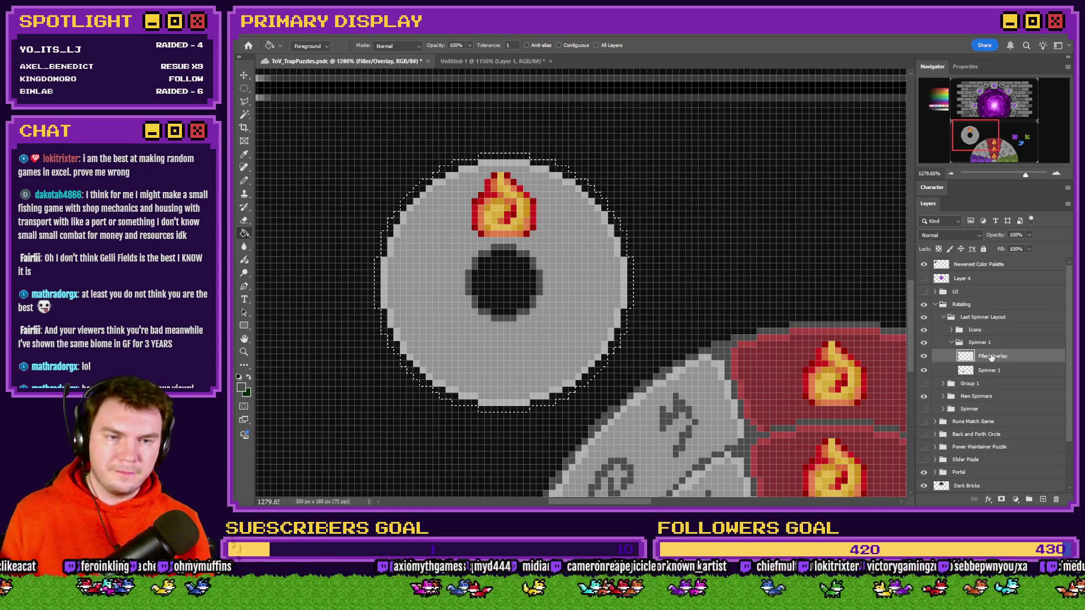
click(244, 88)
click(510, 151)
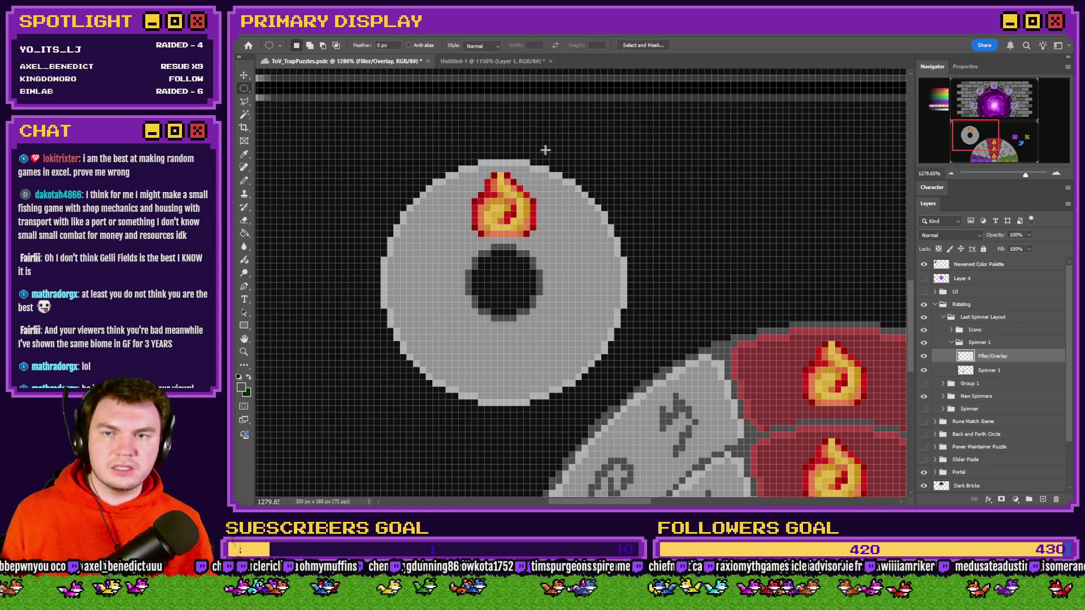
mouse_move(635, 151)
mouse_down()
mouse_move(424, 307)
mouse_move(330, 413)
mouse_up()
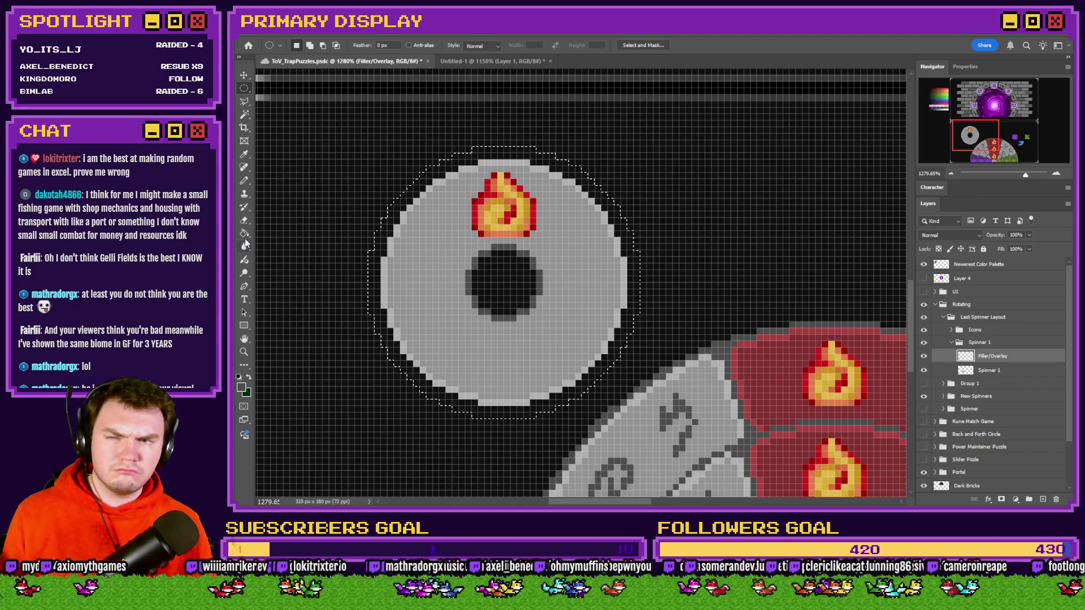
key(g)
click(447, 319)
Step: Pick violet from the palette and fill the circle selection with it
key(m)
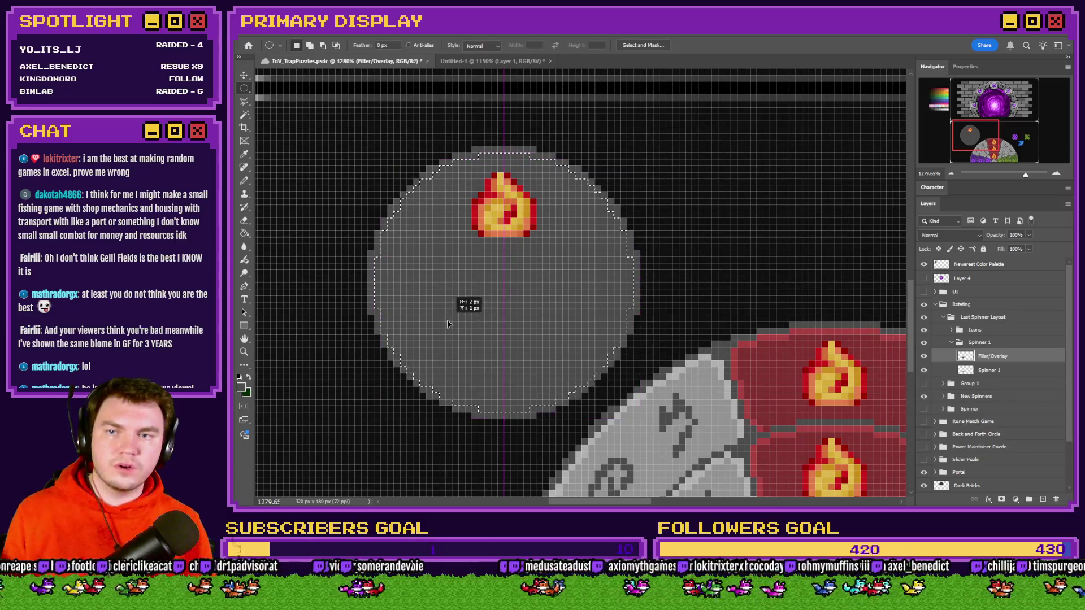
click(244, 233)
mouse_move(999, 111)
mouse_down()
mouse_move(923, 105)
mouse_move(974, 132)
mouse_up()
alt+click(657, 270)
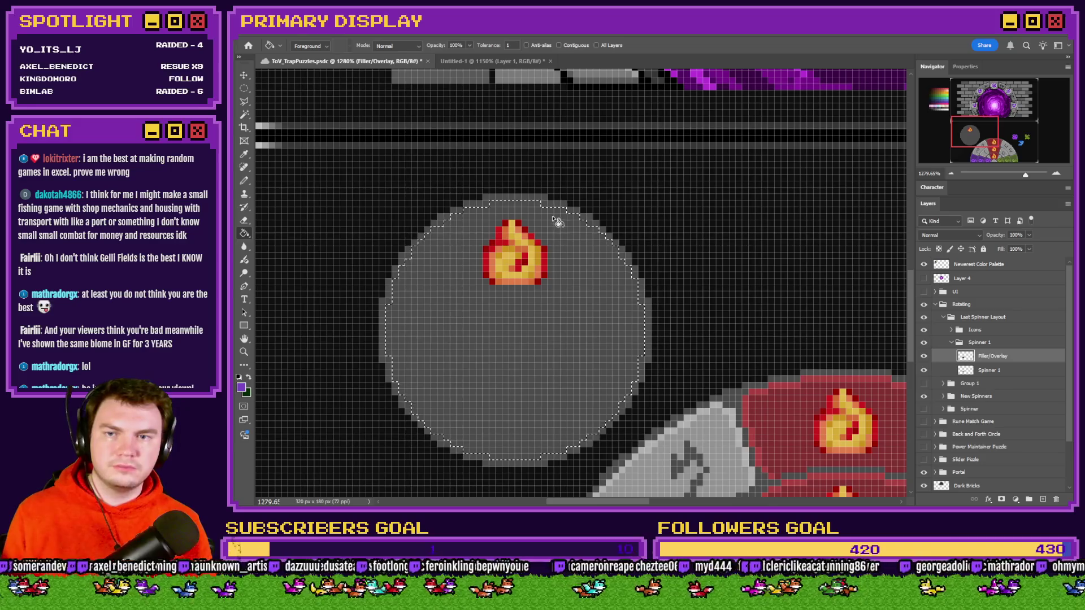
key(alt+BackSpace)
Step: Fill a 40 px circle inside the violet circle with grey
click(244, 88)
mouse_move(671, 194)
mouse_down()
mouse_move(362, 451)
mouse_move(412, 443)
mouse_up()
mouse_move(488, 389)
mouse_down()
mouse_move(463, 378)
mouse_move(456, 388)
mouse_up()
key(g)
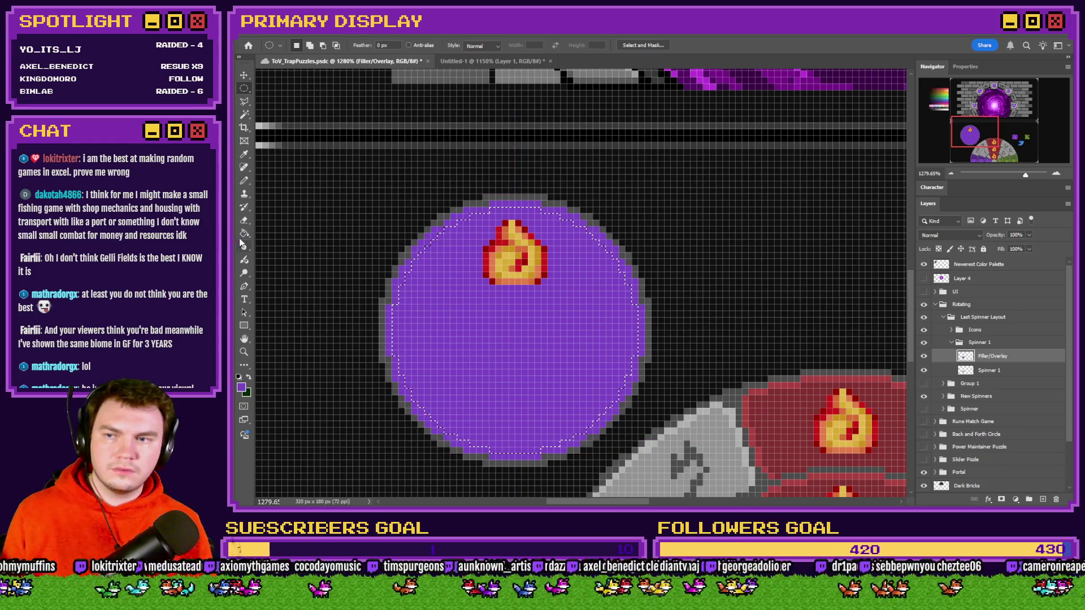
alt+click(741, 397)
click(534, 312)
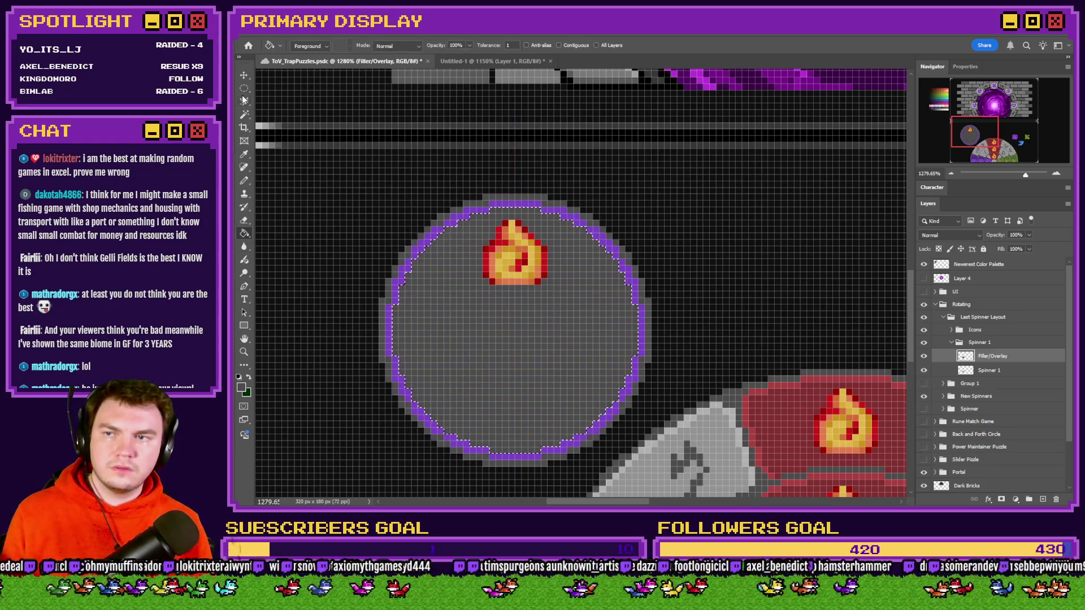
Step: Clear a 35 px circle, nudged one pixel down-left, to leave a thin ring, then deselect
key(m)
mouse_move(644, 207)
mouse_down()
mouse_move(400, 460)
mouse_move(399, 416)
mouse_move(399, 434)
mouse_up()
drag(449, 361, 443, 368)
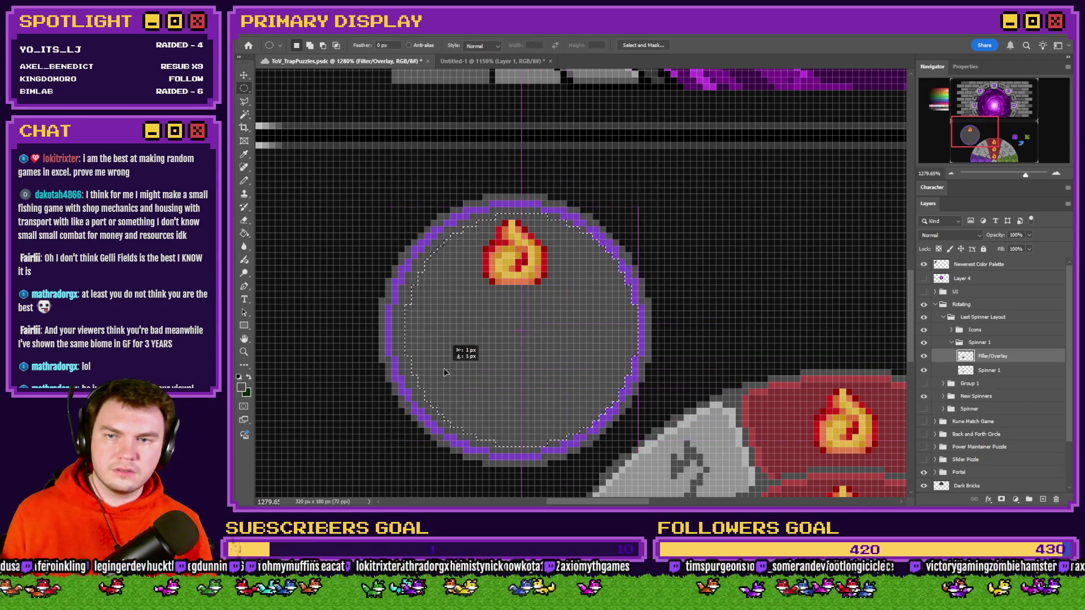
key(Delete)
key(ctrl+d)
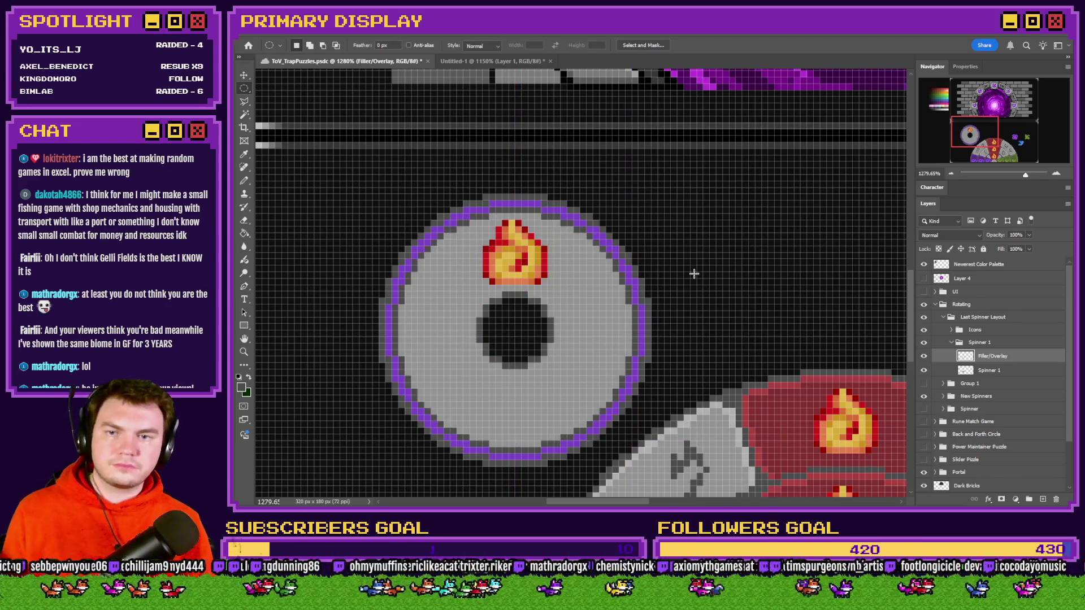
scroll(688, 303, down, 5)
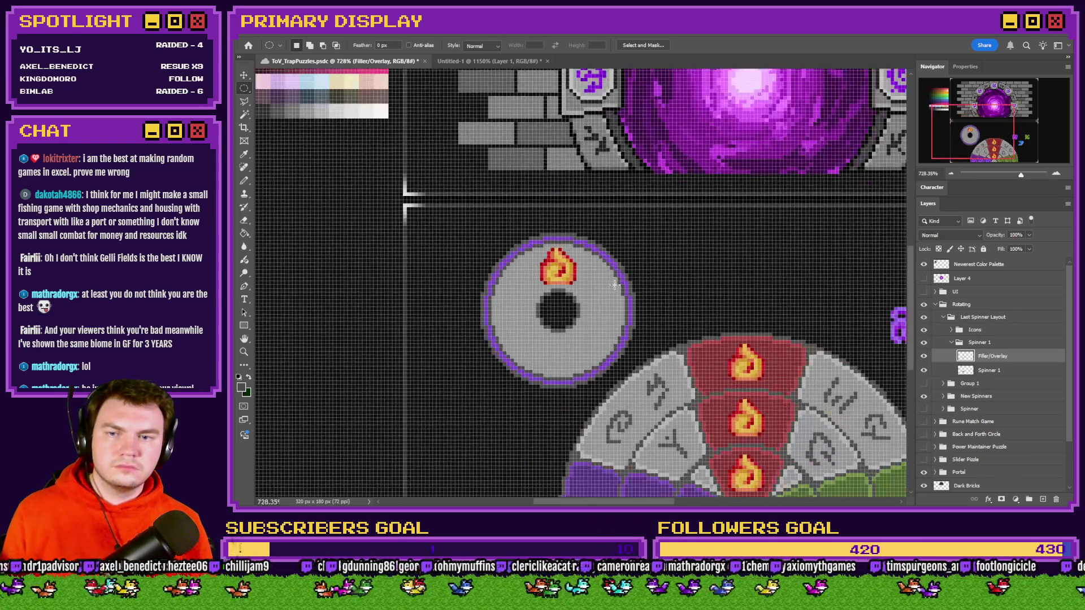
Step: Duplicate the Spinner 1 group and reposition the Last Spinner Layout group in the scene
scroll(599, 302, up, 2)
scroll(600, 302, up, 2)
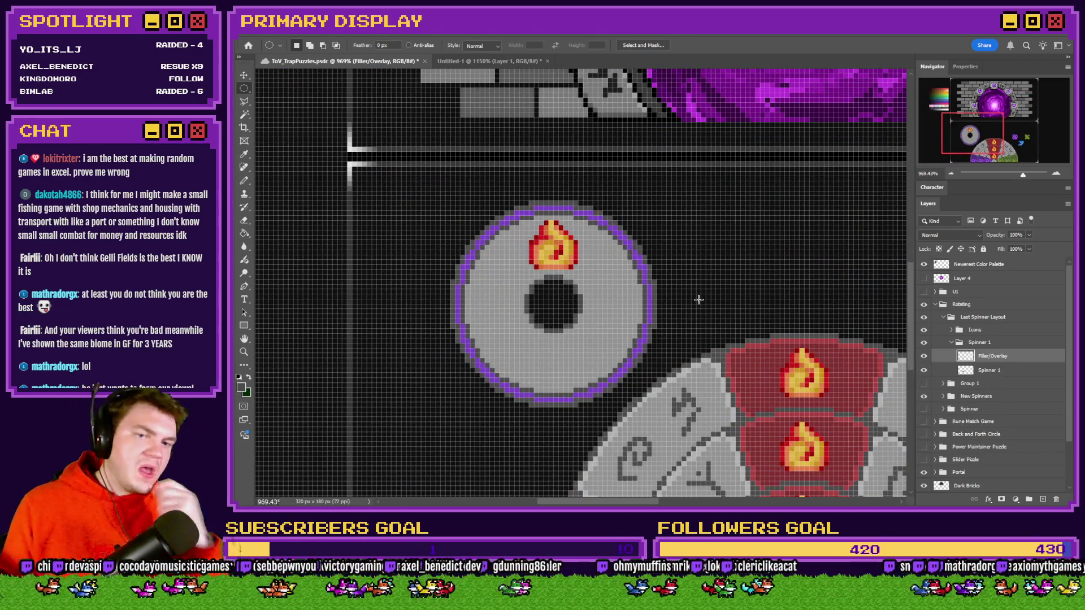
click(952, 343)
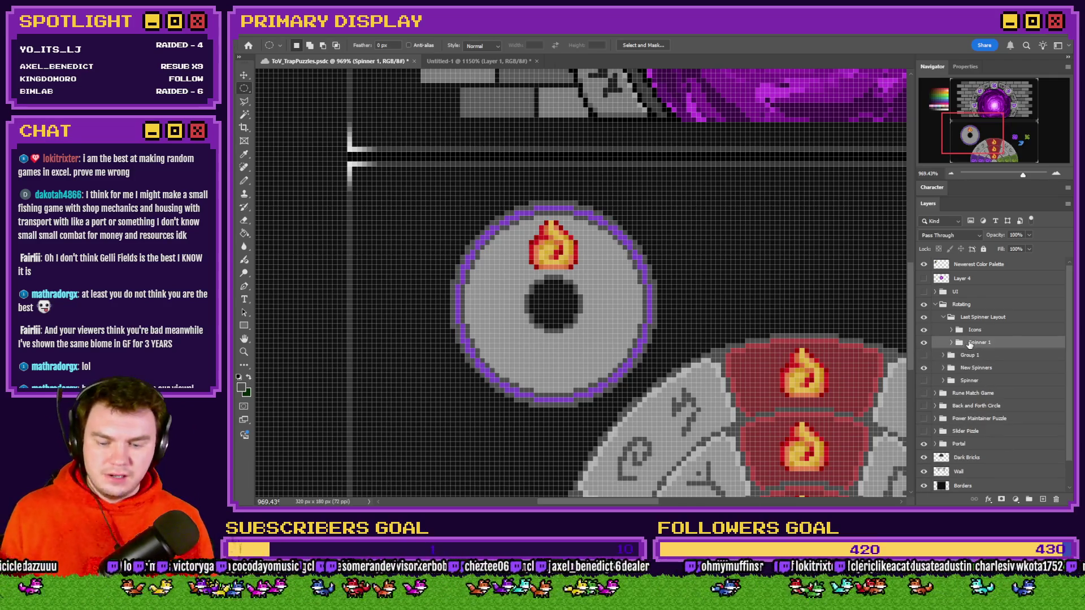
scroll(554, 282, down, 4)
mouse_move(561, 156)
mouse_down()
mouse_move(573, 368)
mouse_move(563, 391)
mouse_up()
click(983, 317)
scroll(633, 288, down, 3)
drag(624, 246, 625, 259)
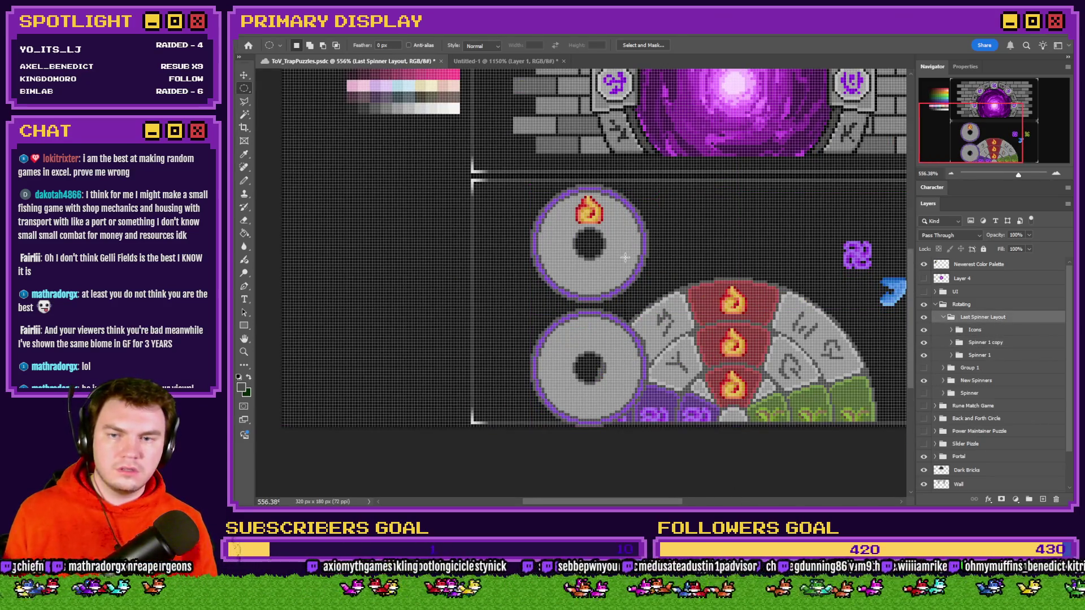
Step: Delete the duplicated Spinner 1 copy group
click(980, 356)
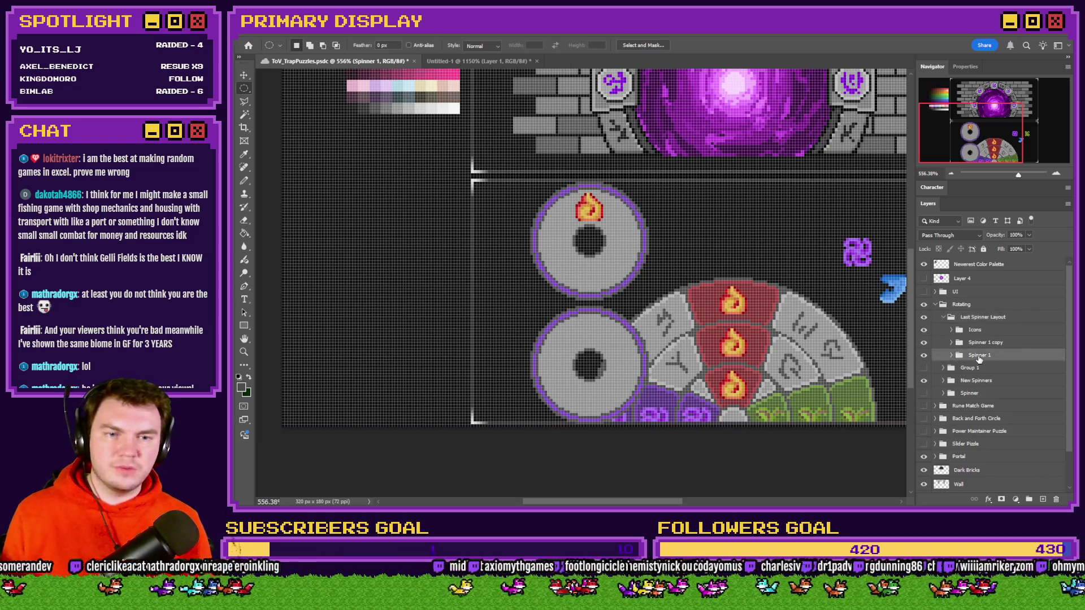
click(979, 342)
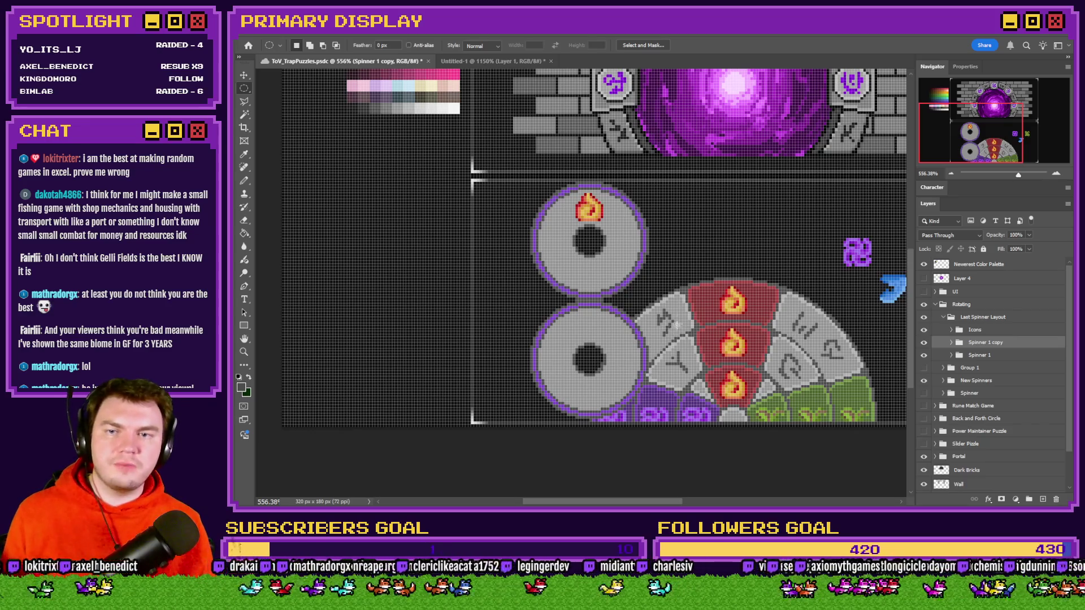
scroll(647, 297, up, 2)
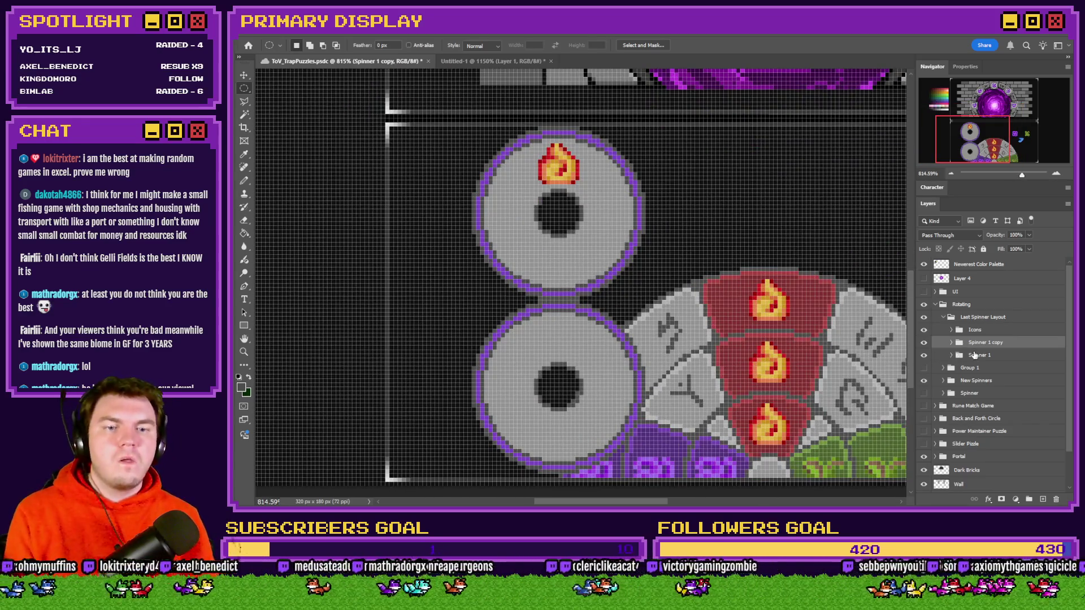
key(Delete)
Step: Expand Spinner 1 and delete the Filler/Overlay purple ring layer
click(977, 344)
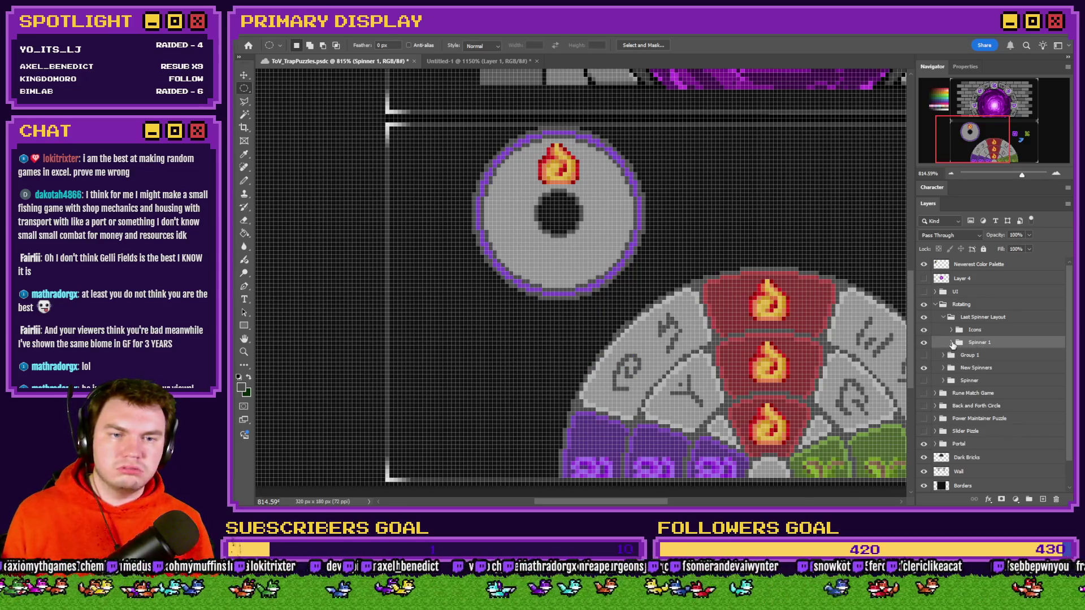
click(952, 343)
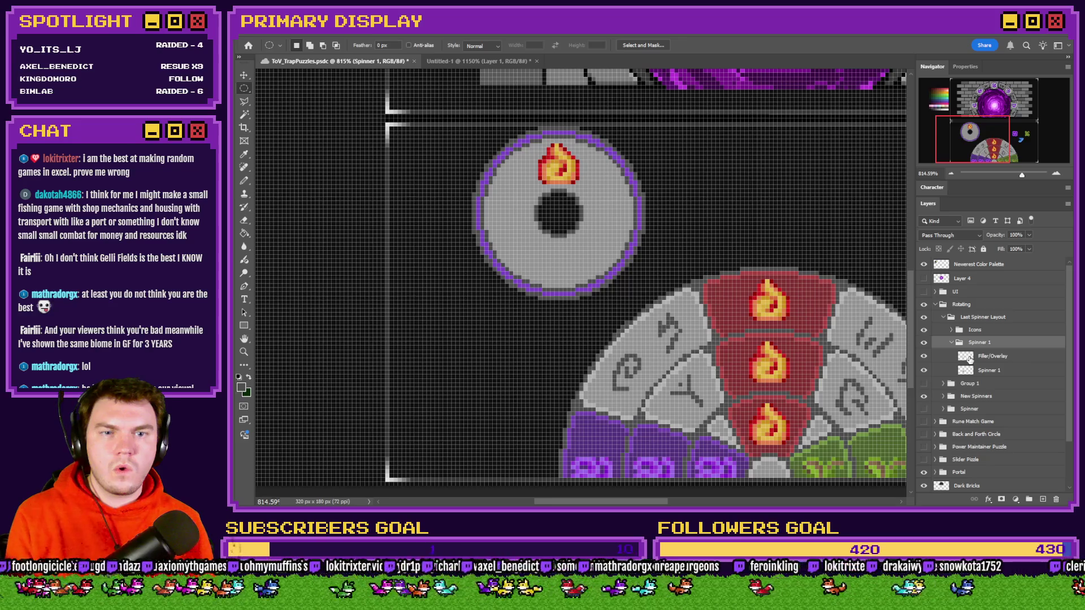
click(987, 359)
key(Delete)
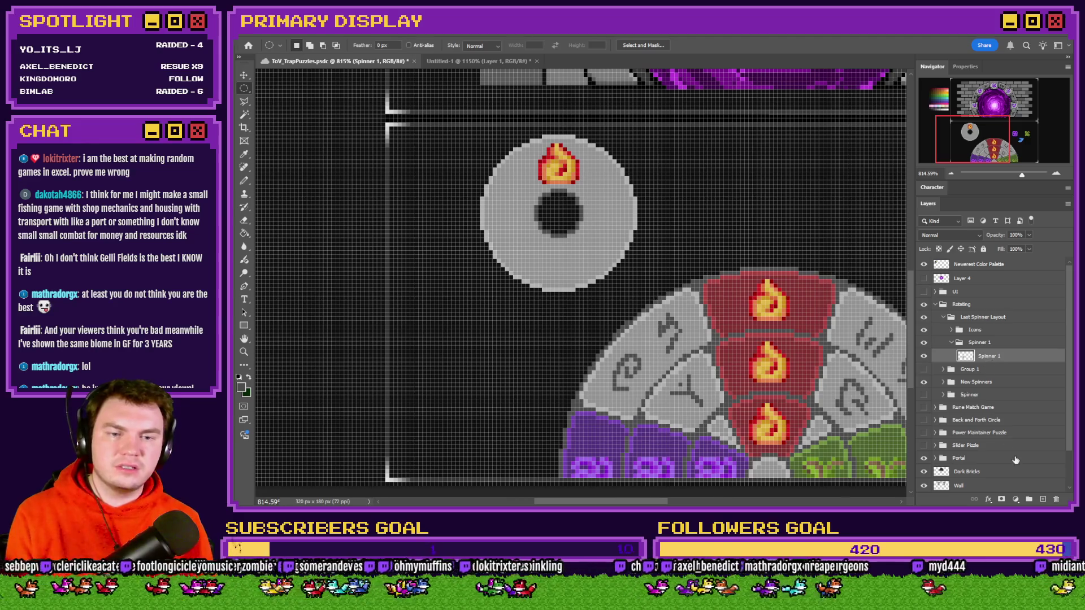
Step: Add a new empty layer in Spinner 1 and delete the grey disc layer
click(1043, 499)
click(989, 370)
key(Delete)
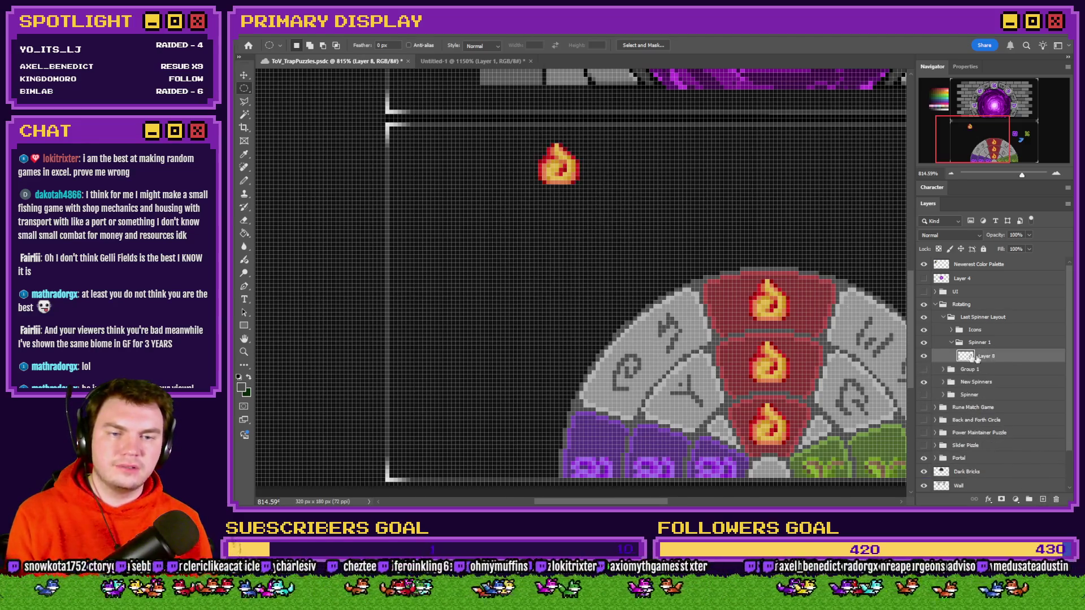
Step: Measure the available space with a tall rectangular selection, then clear it
right_click(244, 89)
click(282, 89)
drag(489, 127, 524, 476)
click(535, 460)
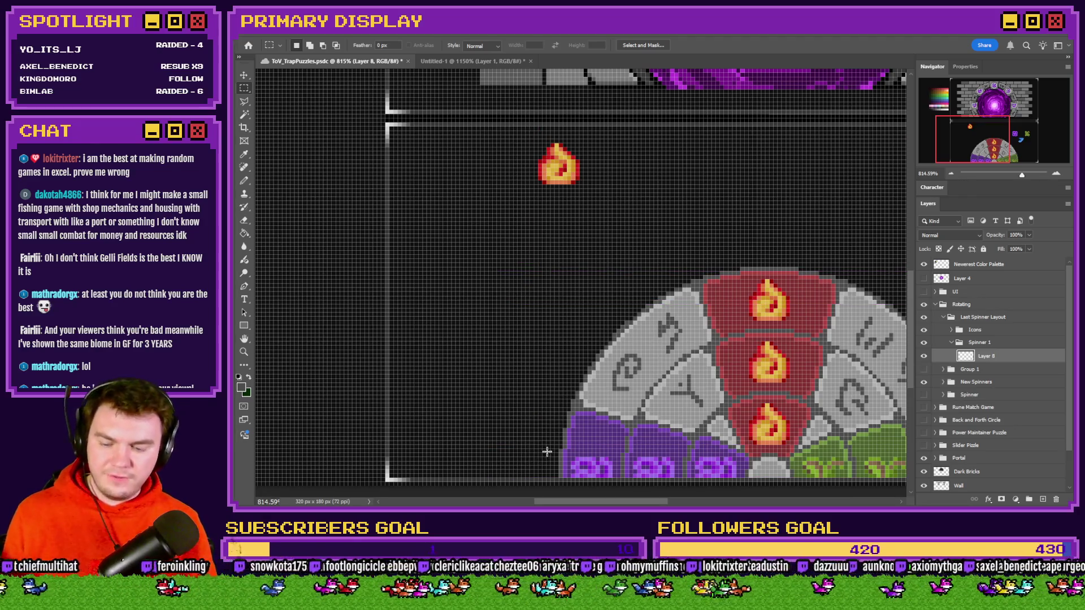
Step: Compute 85/2 = 42.5 in Calculator and type the layer name Overlay/Filler
text(85)
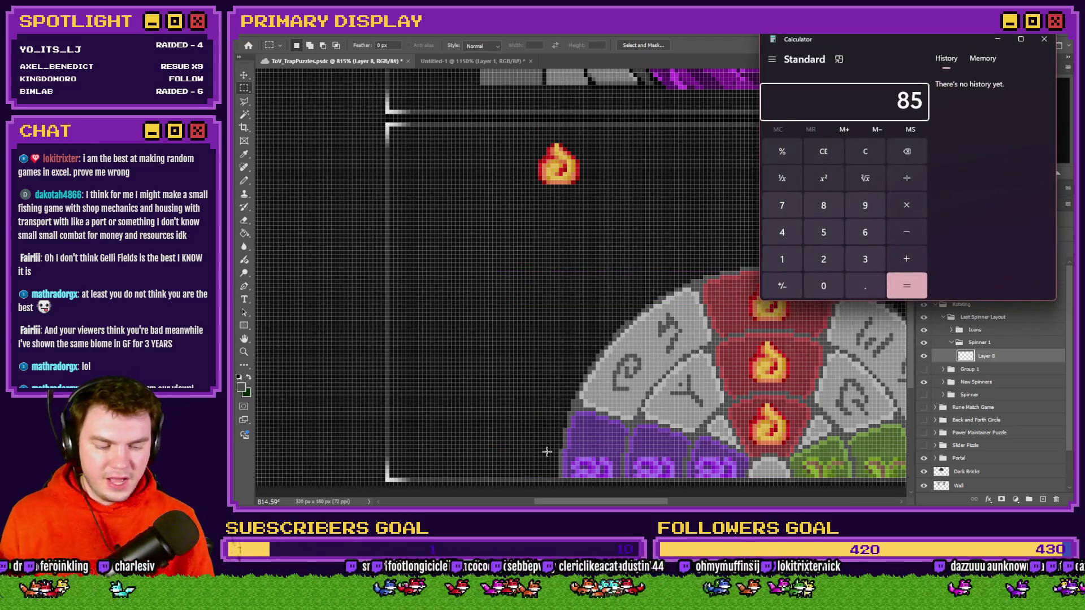
text(/2)
key(Return)
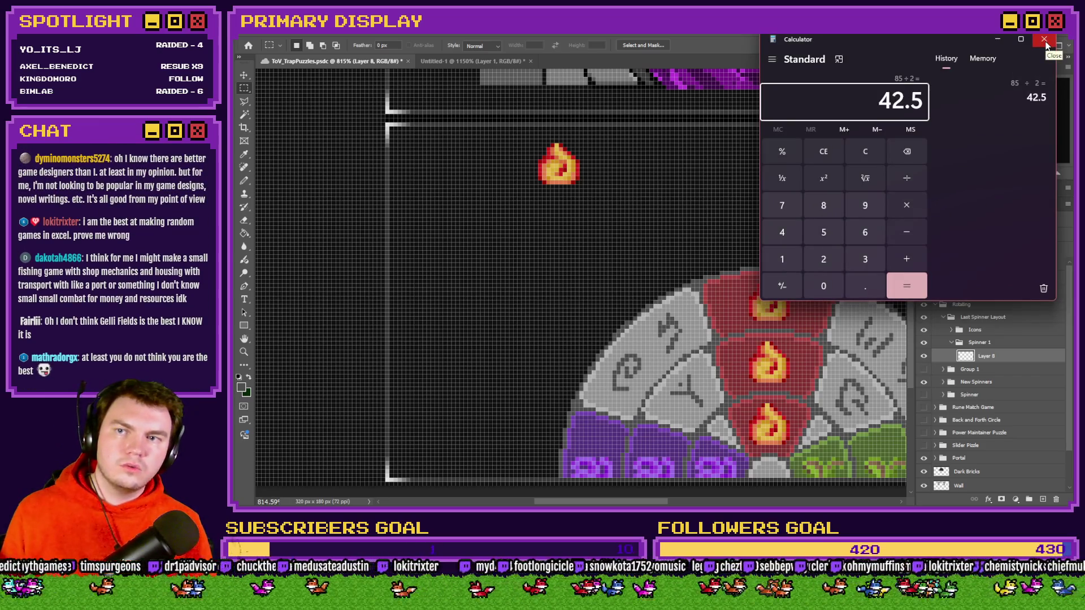
click(1045, 41)
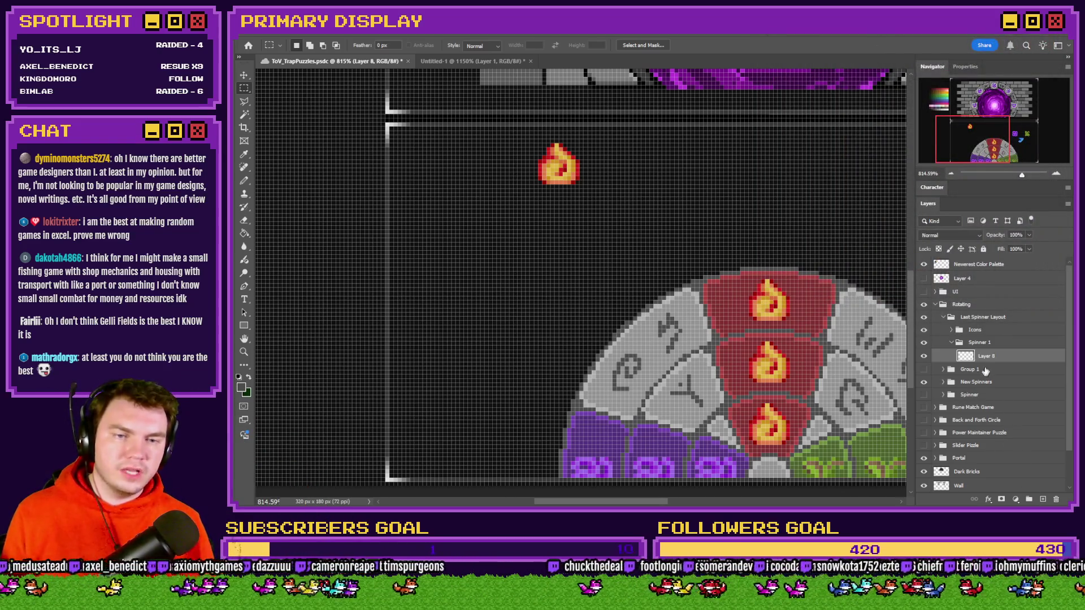
text(Overl)
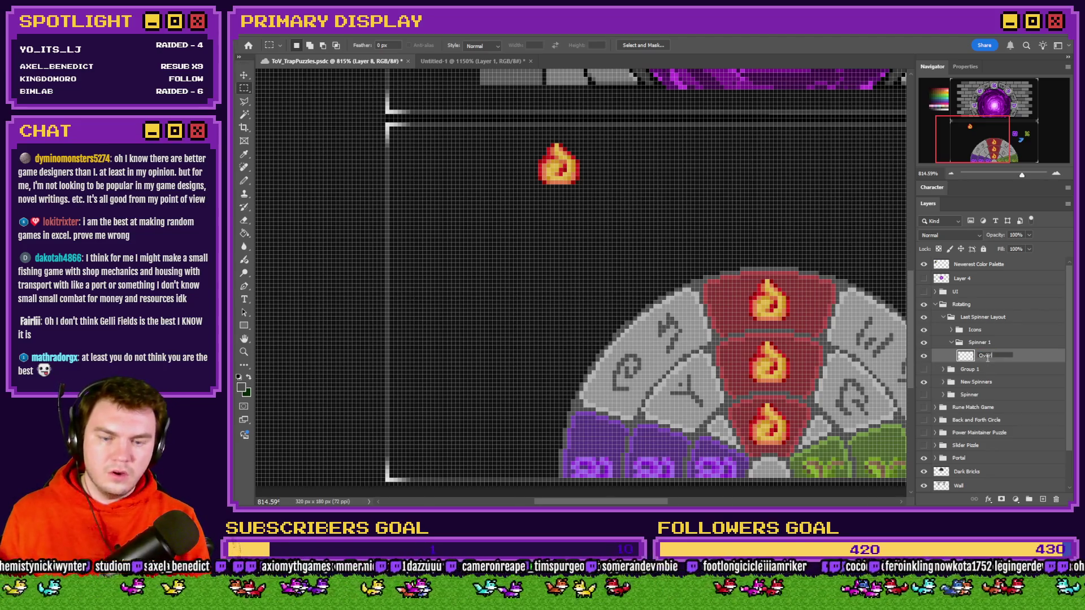
text(ay/Filler)
Step: Confirm the layer name Overlay/Filler and bring up the Marquee shape options
key(Return)
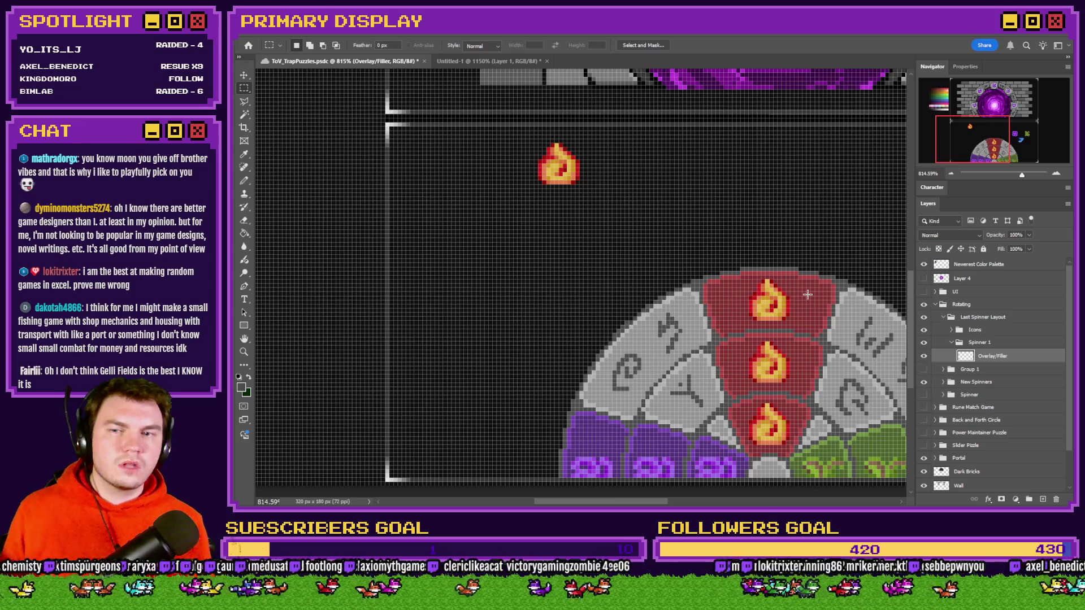
right_click(242, 88)
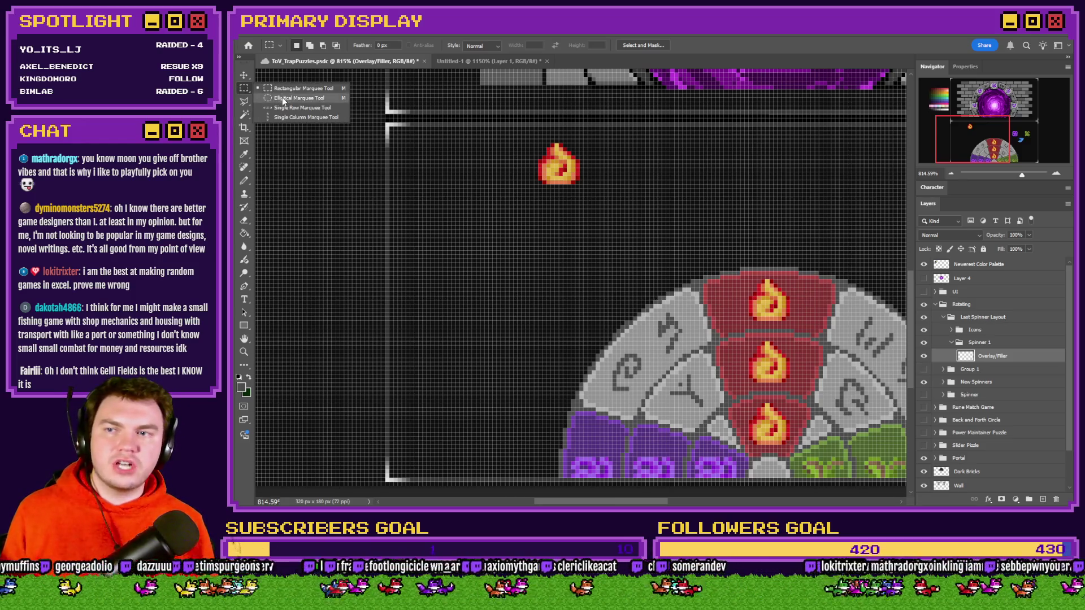
Step: Fill an elliptical selection around the flame above the spinner with grey
click(283, 101)
mouse_move(639, 161)
mouse_down()
mouse_move(424, 363)
mouse_move(472, 323)
mouse_up()
click(472, 323)
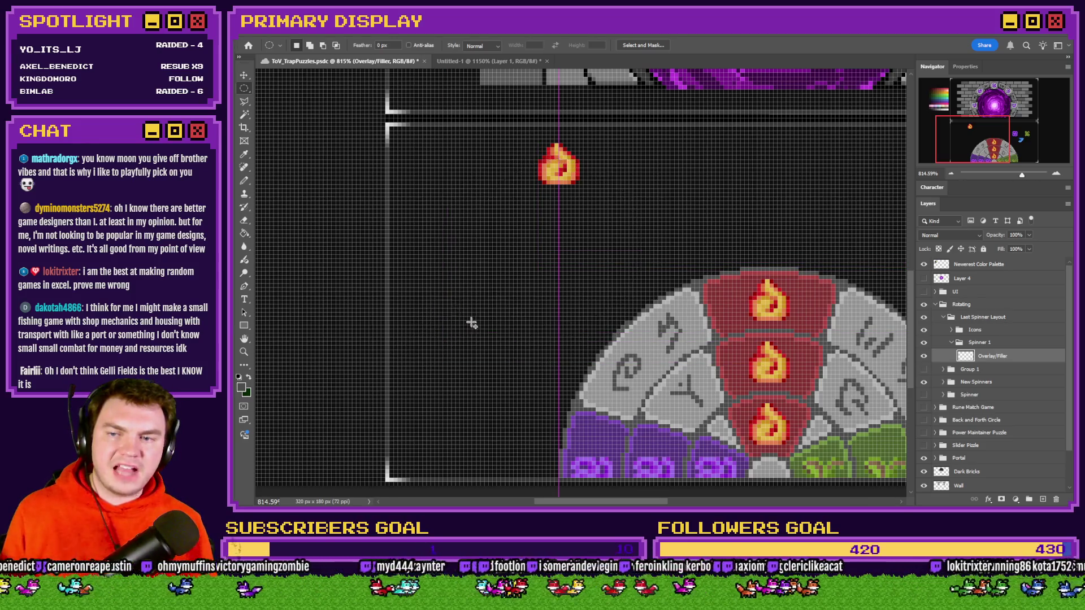
key(g)
click(523, 228)
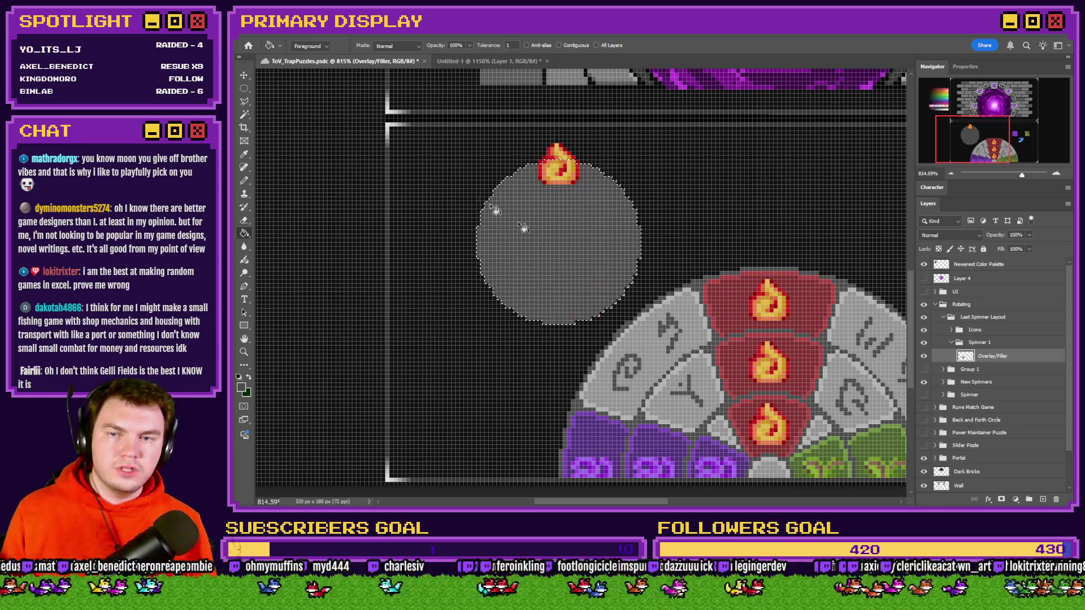
Step: Select a slightly smaller circle, nudge it into position, and hide the Icons layer
click(244, 88)
drag(657, 154, 501, 310)
drag(549, 265, 530, 274)
click(924, 330)
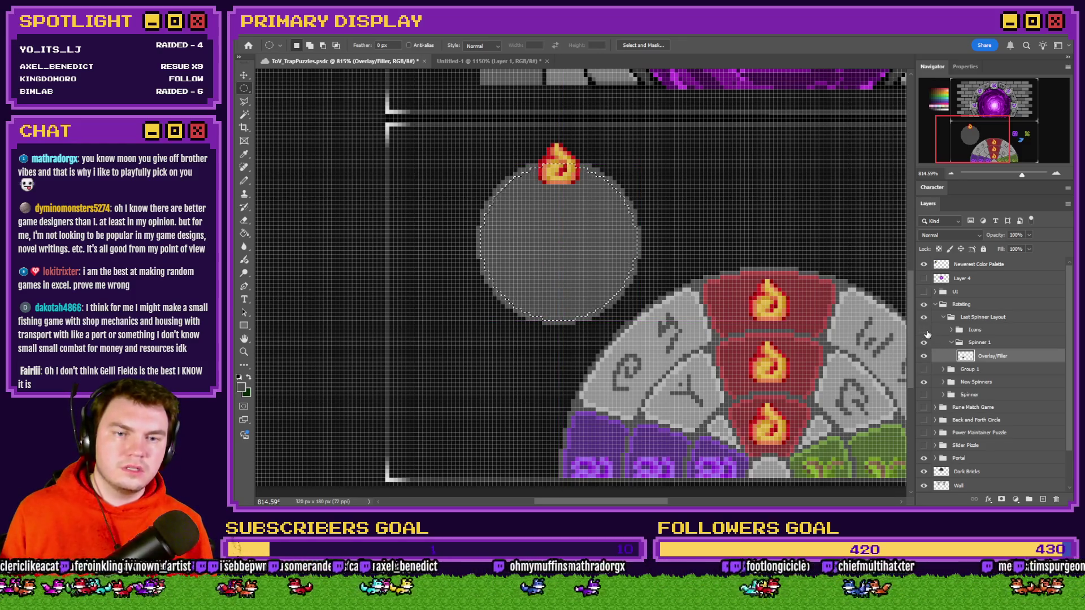
Step: Fill the circle selection with purple from the palette
click(244, 232)
scroll(492, 199, up, 5)
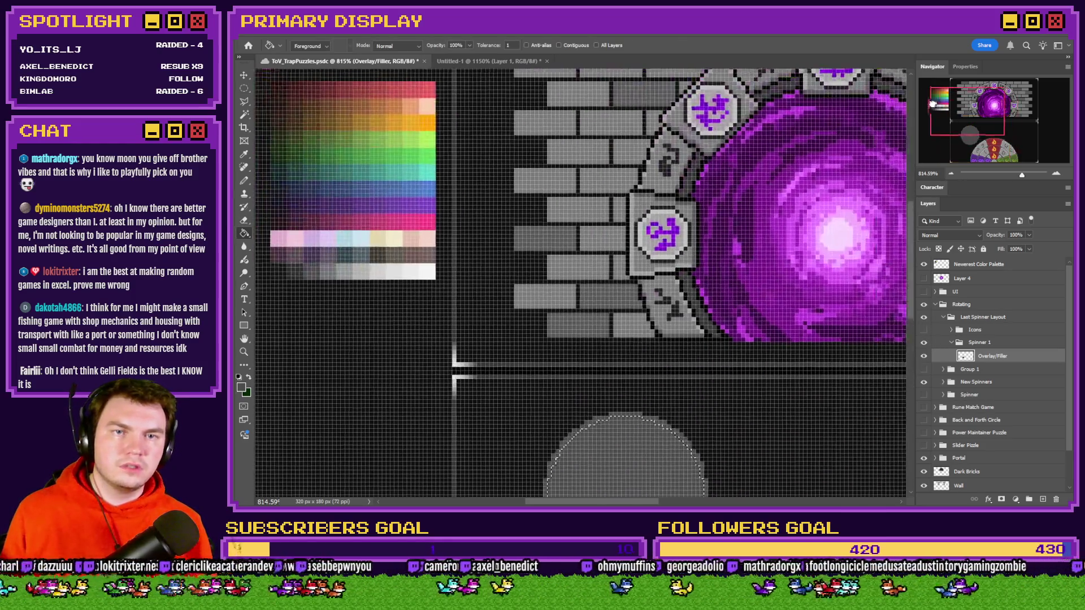
scroll(492, 199, left, 3)
alt+click(464, 200)
scroll(654, 380, down, 3)
click(657, 375)
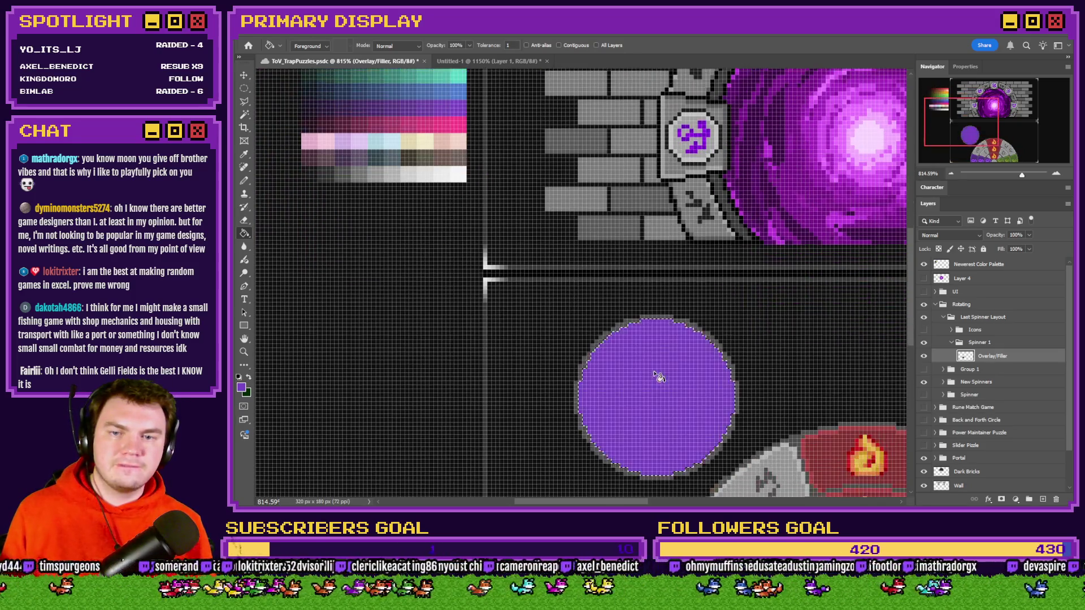
scroll(656, 375, down, 2)
Step: Hollow out the purple circle by deleting two smaller inner circles, leaving a thin ring
key(m)
mouse_move(788, 222)
mouse_down()
mouse_move(622, 359)
mouse_move(610, 376)
mouse_move(617, 387)
mouse_move(686, 296)
mouse_move(618, 347)
mouse_move(588, 285)
mouse_move(634, 334)
mouse_up()
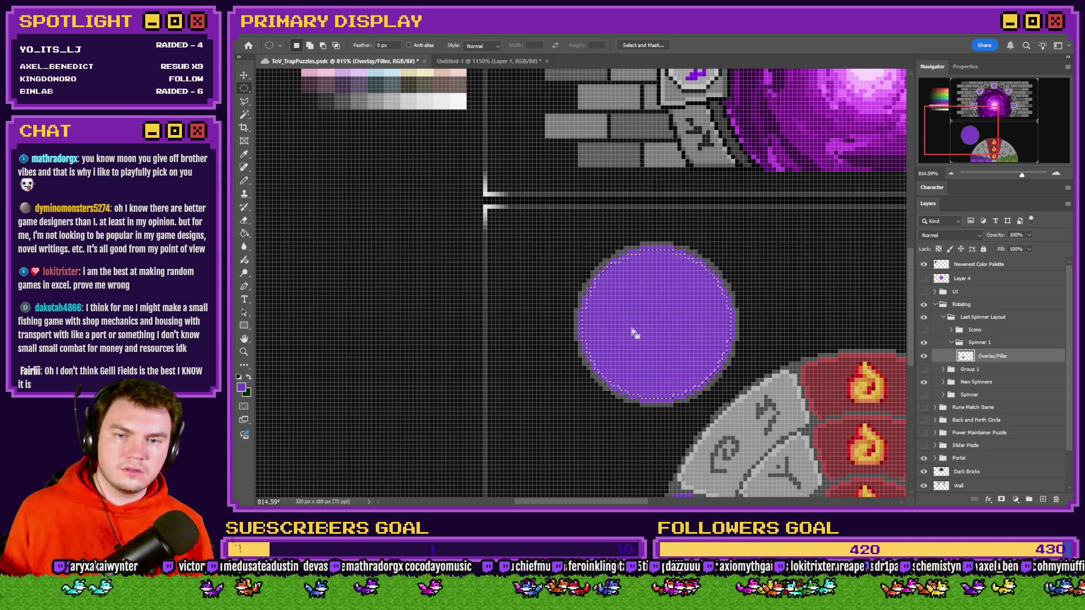
key(Delete)
mouse_move(785, 206)
mouse_down()
mouse_move(625, 340)
mouse_move(681, 314)
mouse_move(664, 333)
mouse_up()
key(Delete)
key(ctrl+d)
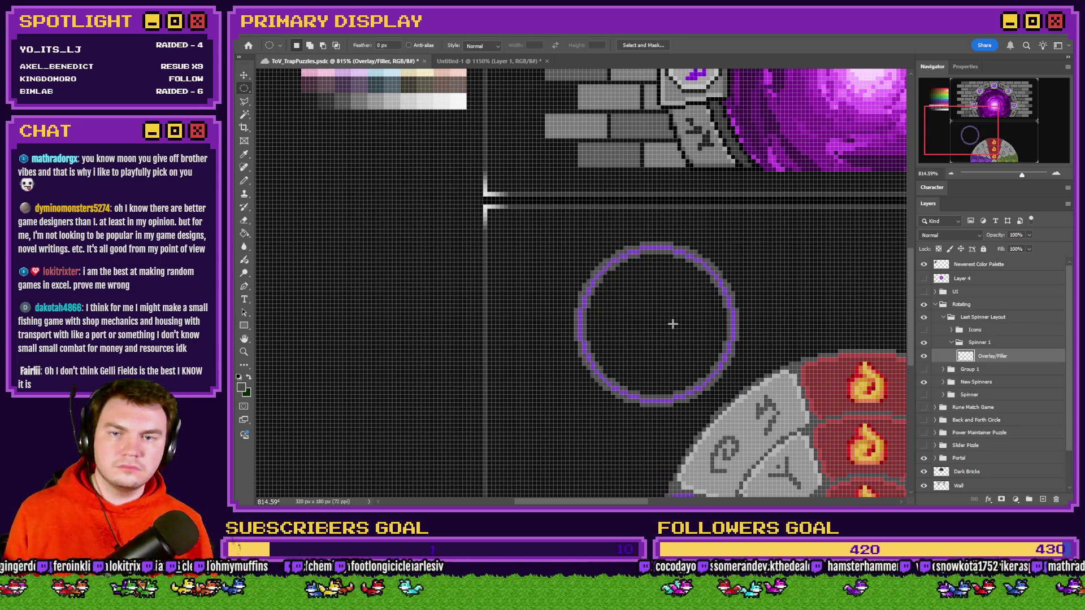
scroll(673, 323, up, 3)
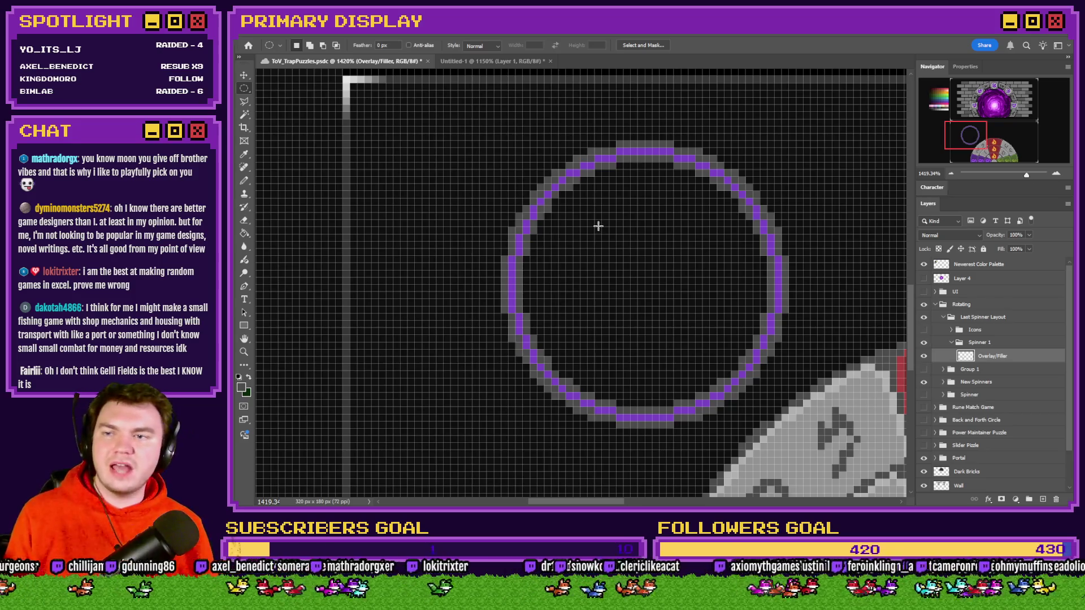
click(245, 234)
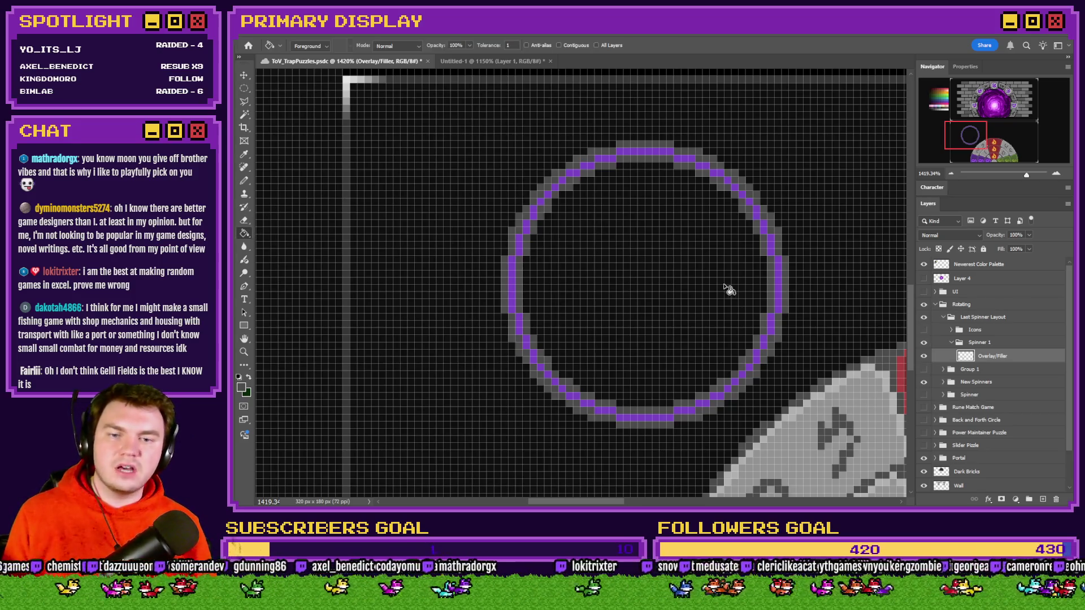
Step: Fill a circle just inside the purple ring light grey and clear its centre, leaving a thin grey band
click(775, 282)
key(ctrl+z)
key(m)
mouse_move(667, 152)
mouse_down()
mouse_move(562, 303)
mouse_move(405, 421)
mouse_move(470, 368)
mouse_move(620, 322)
mouse_move(608, 344)
mouse_up()
key(g)
click(562, 242)
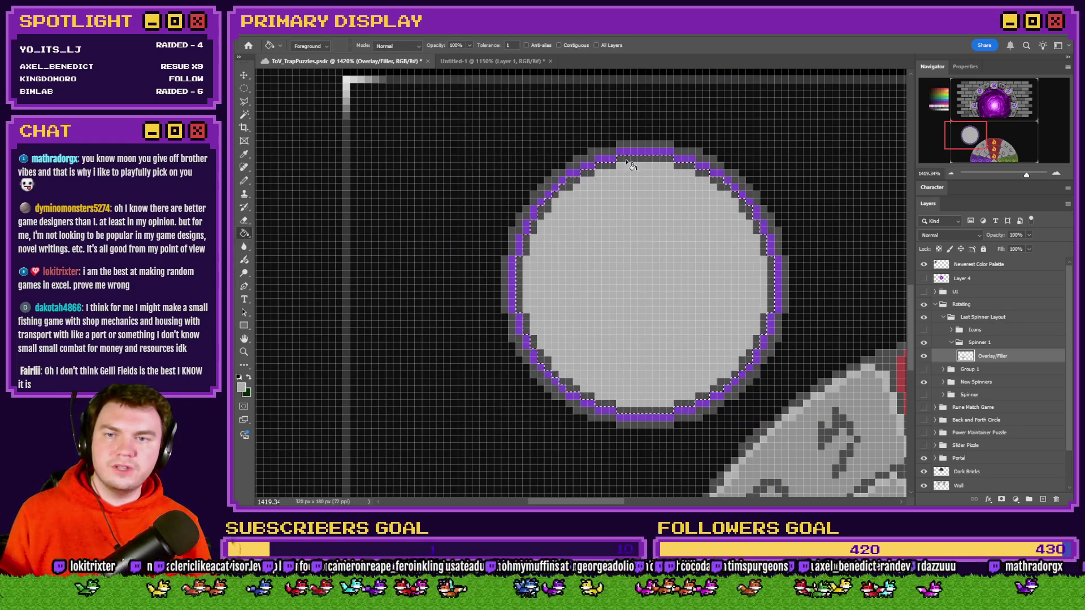
key(Delete)
click(245, 92)
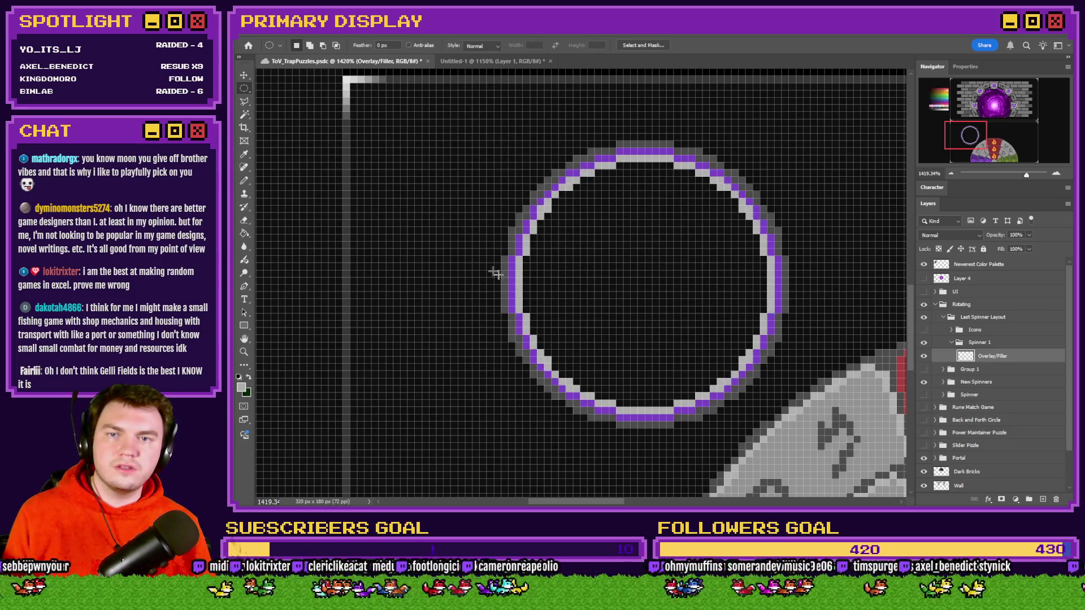
scroll(496, 266, down, 2)
scroll(538, 305, up, 1)
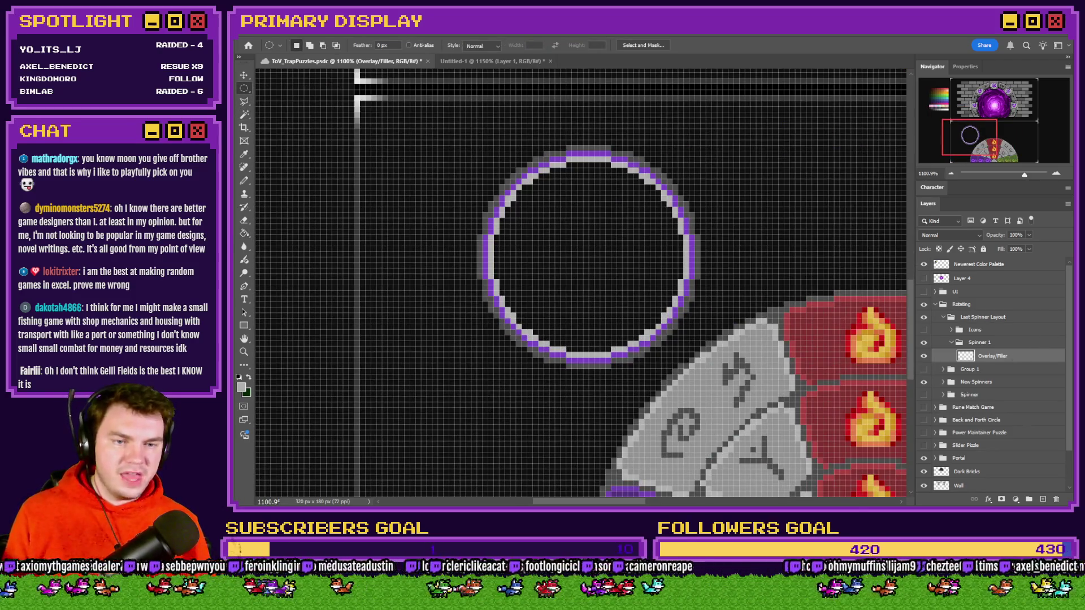
Step: Create a new layer named 'Dial', dismiss the stray Layer Style dialog, and reselect Overlay/Filler
click(1043, 500)
double_click(986, 370)
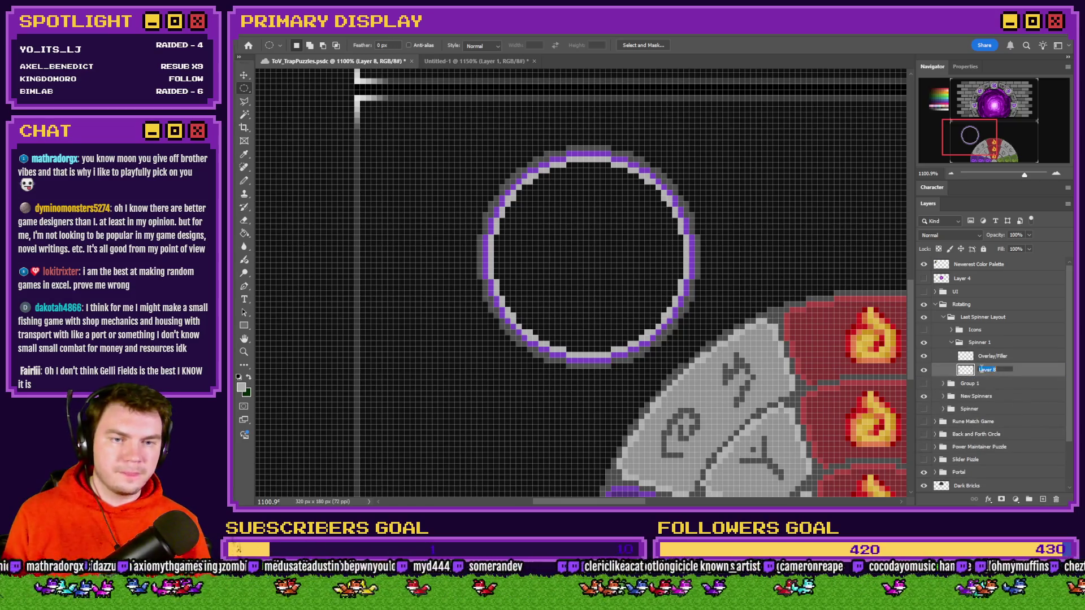
text(Dial)
key(Return)
double_click(984, 371)
double_click(1025, 370)
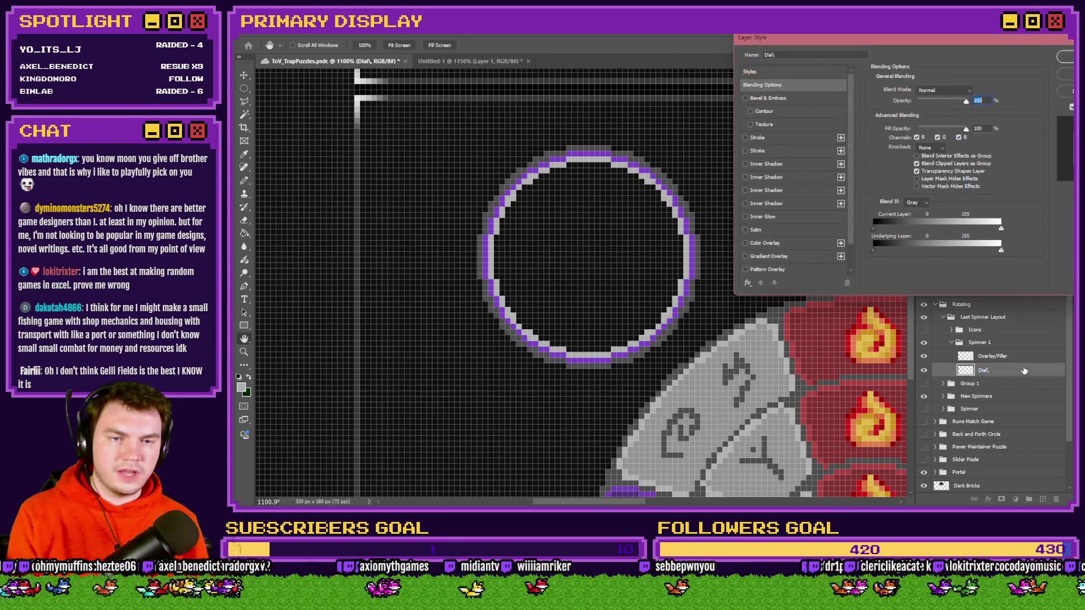
key(Escape)
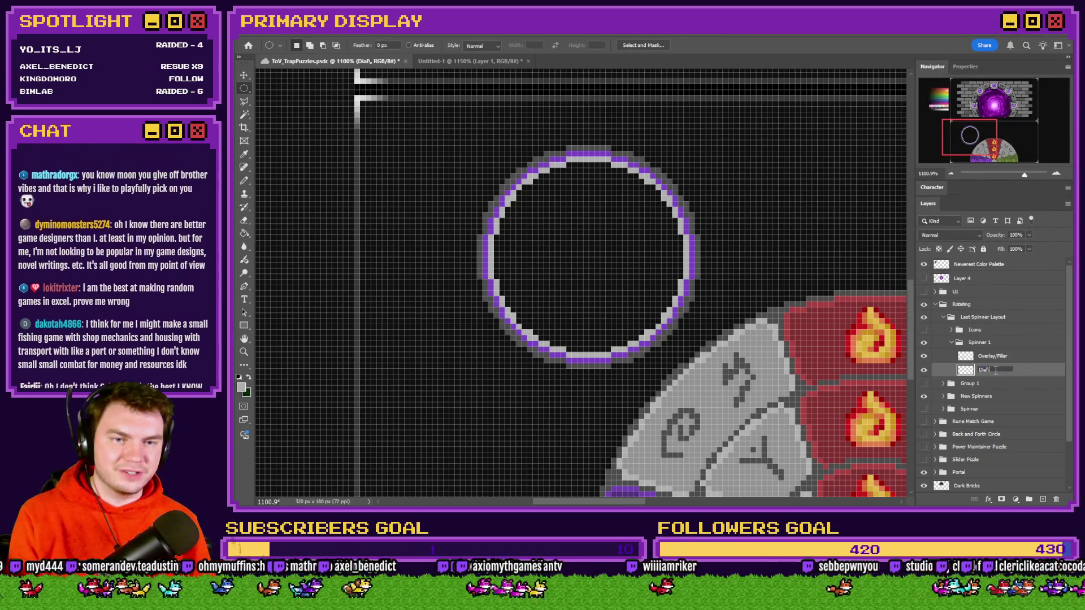
click(1017, 357)
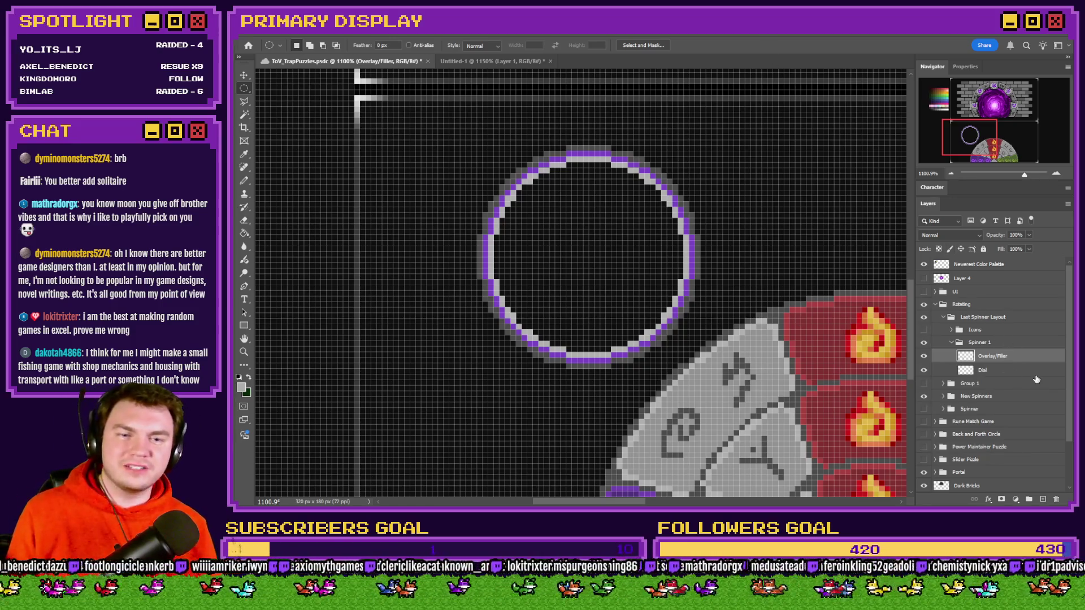
Step: On the Dial layer, fill a ring-sized circular selection with light grey to make a solid disc
click(1017, 369)
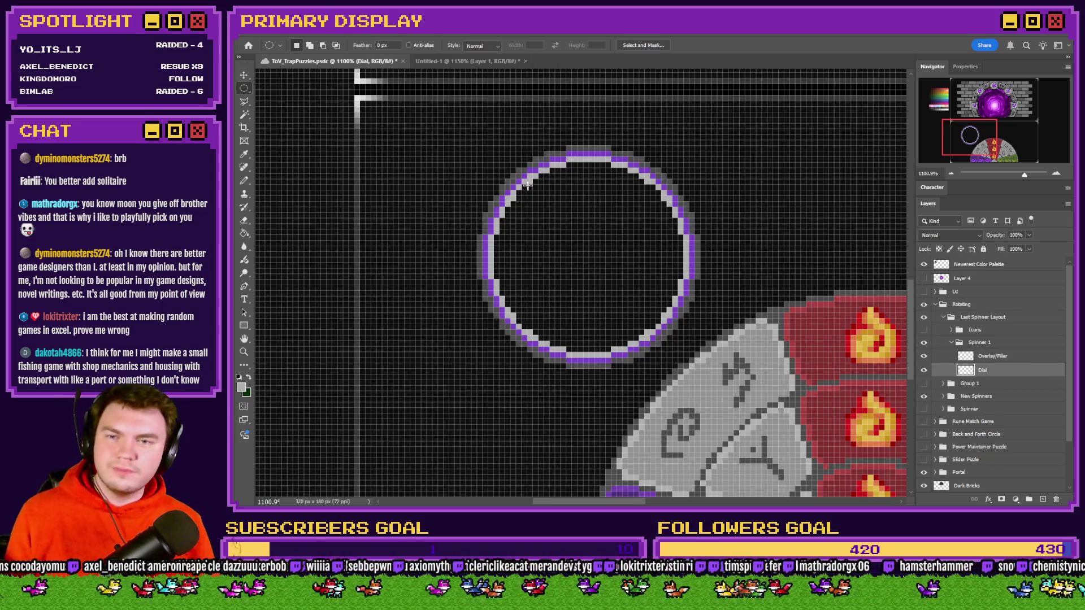
mouse_move(599, 158)
mouse_down()
mouse_move(509, 194)
mouse_move(387, 334)
mouse_move(346, 333)
mouse_up()
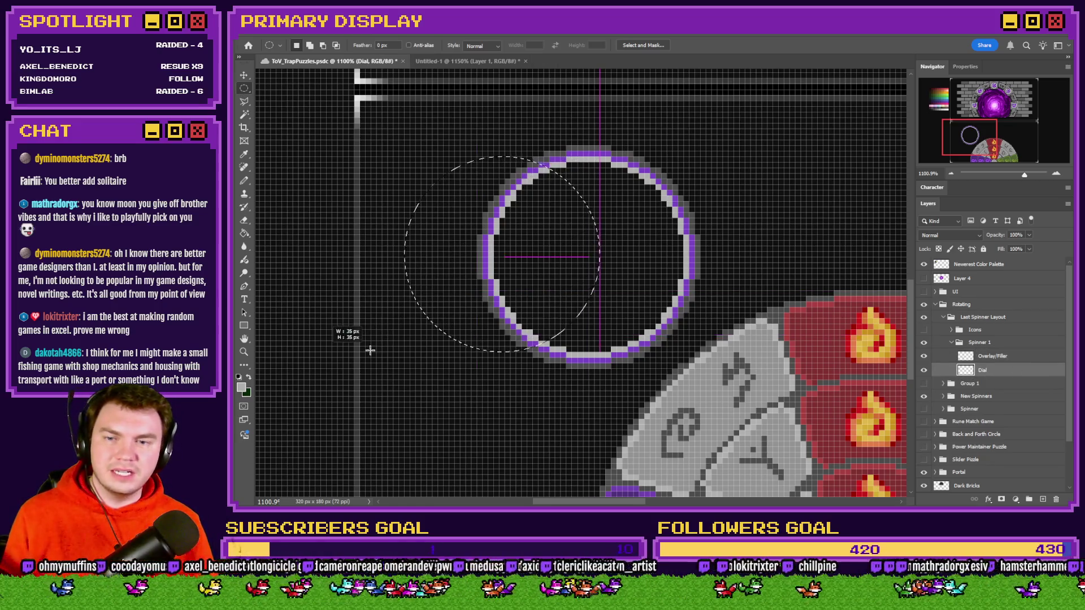
mouse_move(463, 283)
mouse_down()
mouse_move(557, 277)
mouse_move(562, 285)
mouse_up()
click(245, 234)
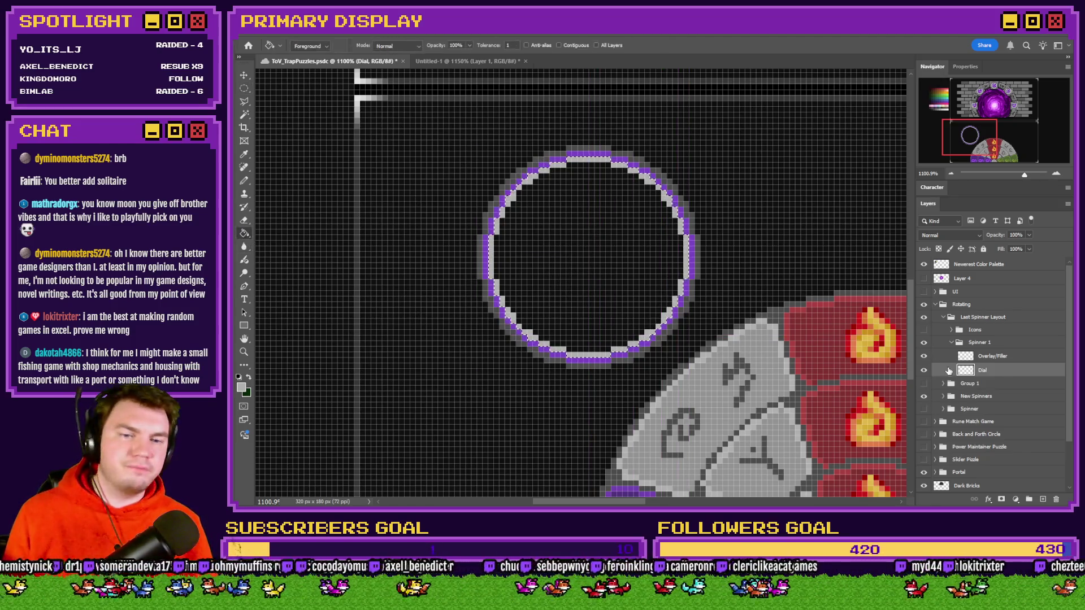
click(610, 232)
key(m)
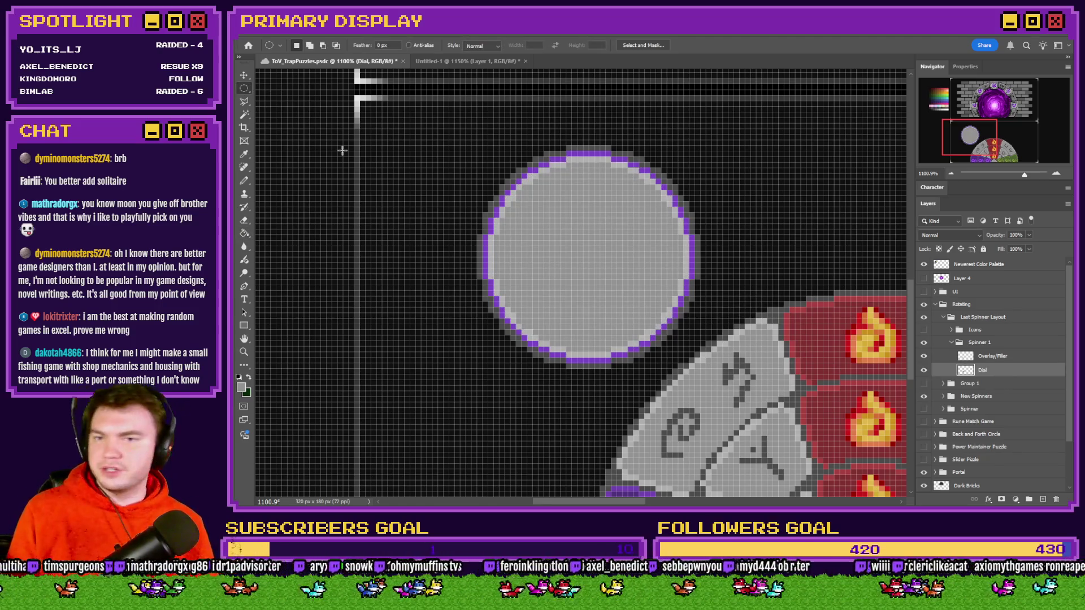
drag(627, 229, 571, 285)
key(ctrl+d)
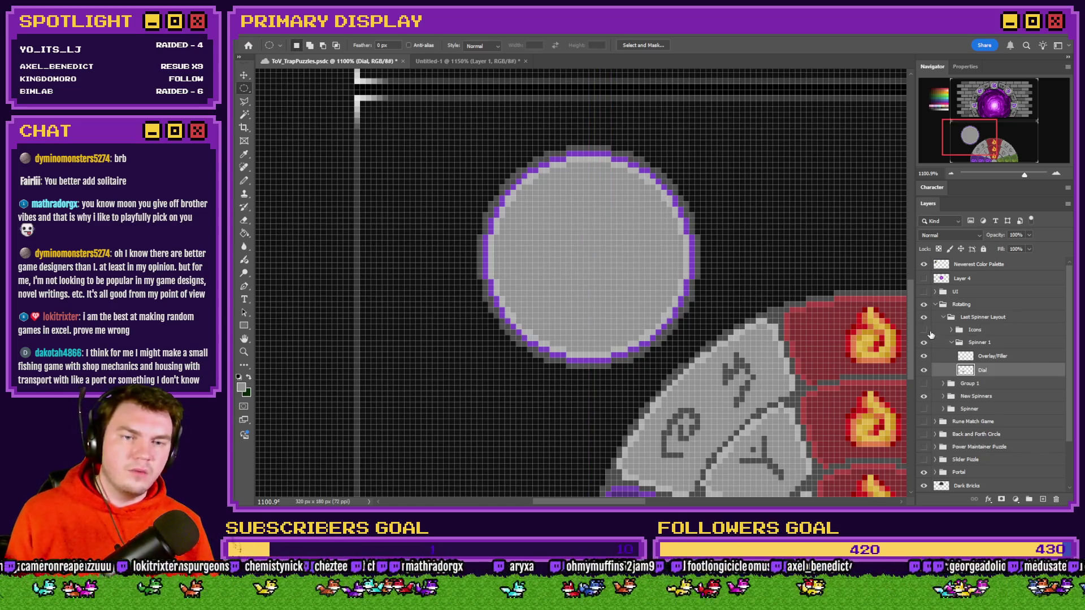
Step: Show the Icons layer and move the fire icon down near the grey disc's top edge
click(924, 330)
click(974, 330)
drag(657, 217, 674, 249)
scroll(591, 235, up, 5)
mouse_move(586, 253)
mouse_down()
mouse_move(585, 195)
mouse_move(581, 239)
mouse_up()
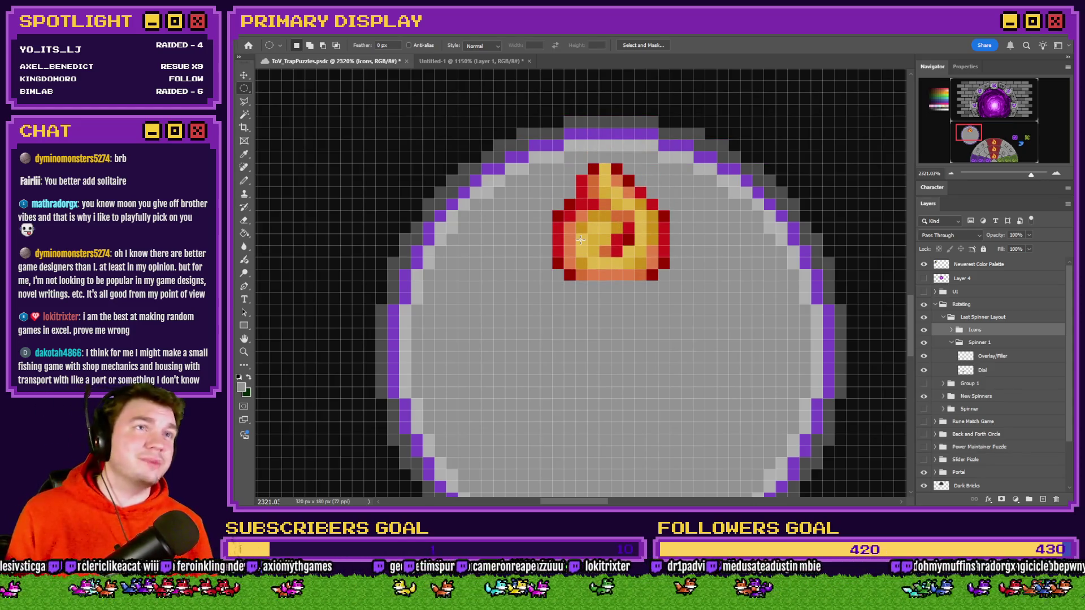
Step: Select a small circle at the disc's centre and fill it dark grey on Overlay/Filler
scroll(581, 239, down, 3)
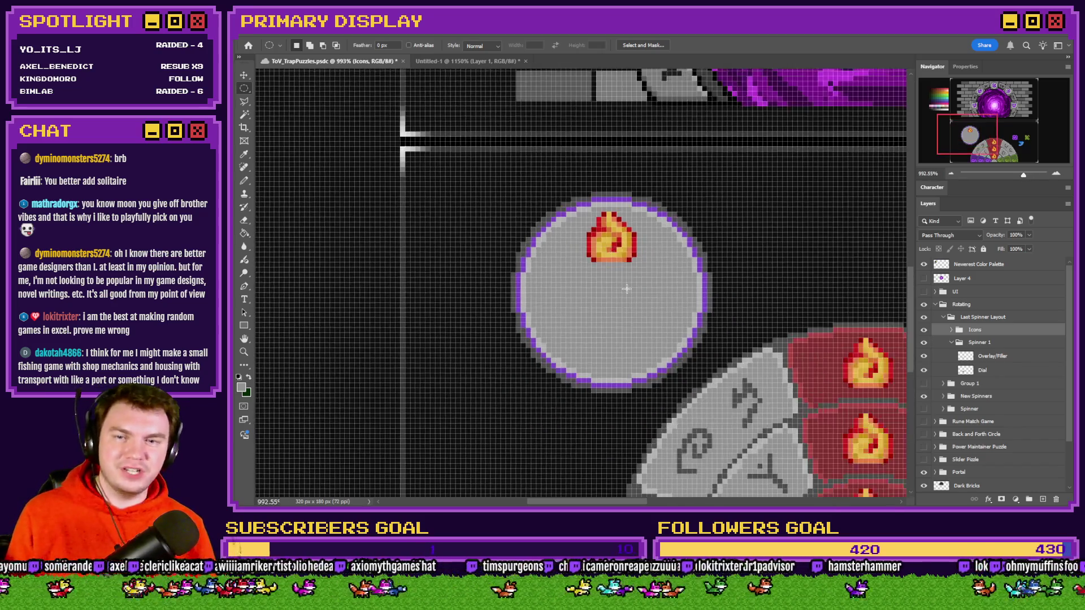
scroll(613, 274, up, 2)
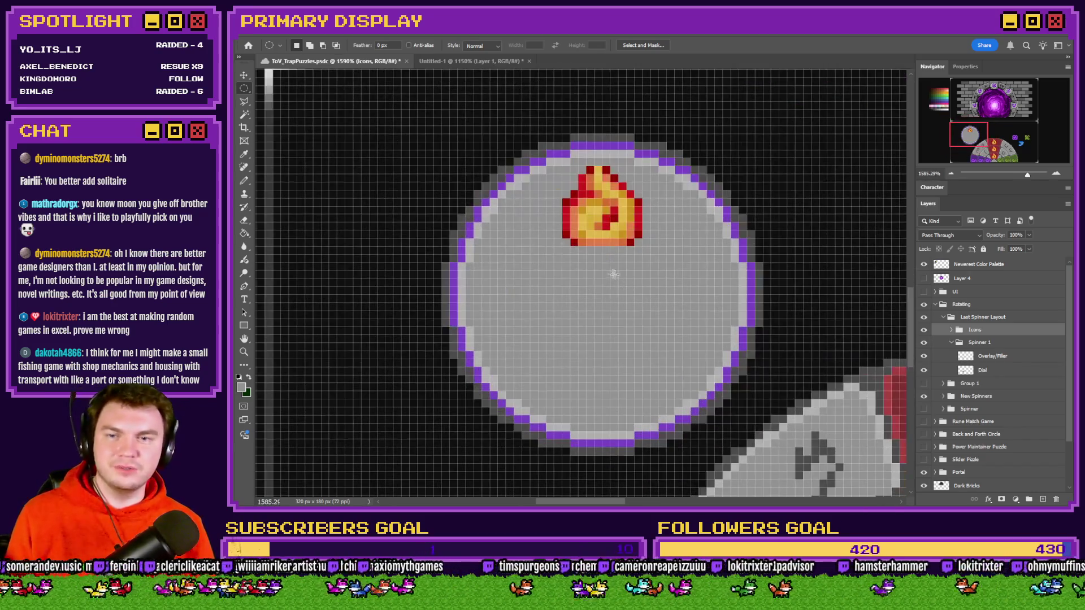
click(997, 371)
drag(626, 270, 546, 339)
mouse_move(599, 308)
mouse_down()
mouse_move(616, 290)
mouse_move(735, 290)
mouse_move(612, 285)
mouse_move(615, 412)
mouse_move(606, 301)
mouse_move(722, 304)
mouse_move(615, 310)
mouse_move(613, 297)
mouse_up()
key(g)
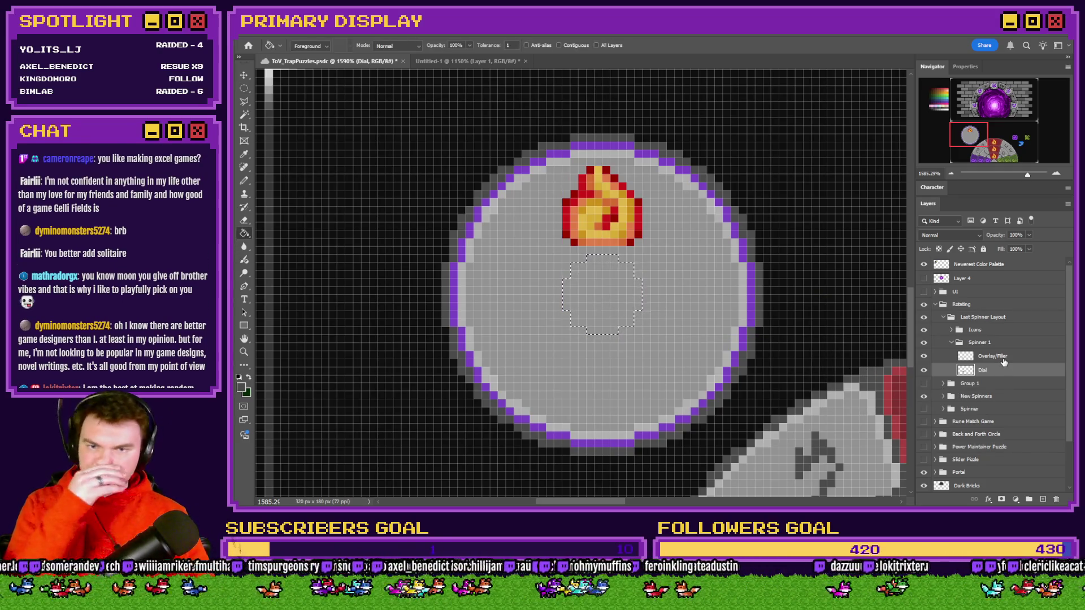
click(997, 357)
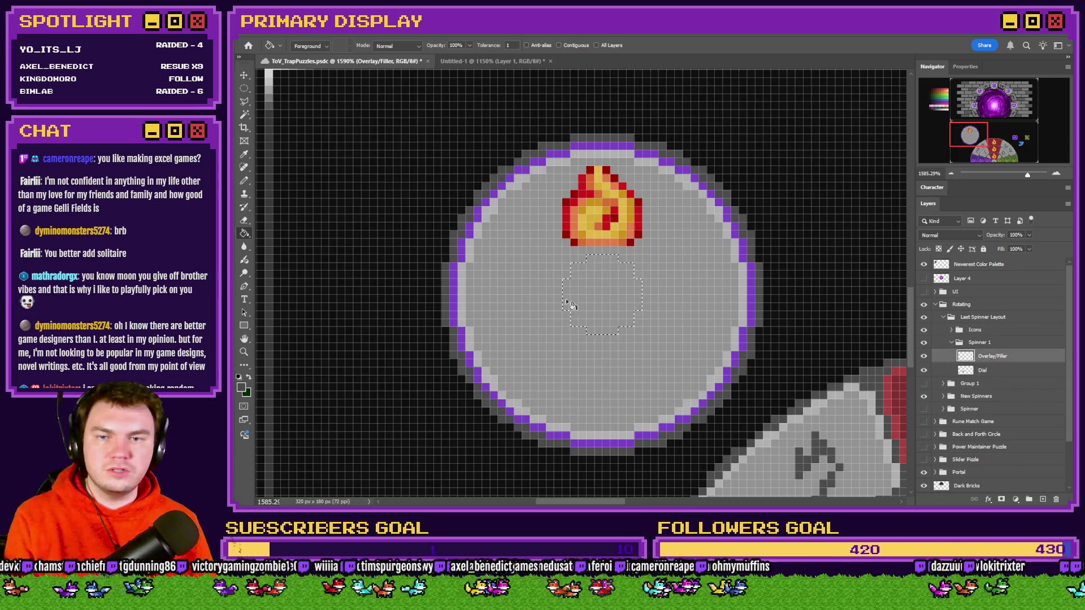
click(571, 297)
Step: Redraw an 8 px circular selection over the dark centre, work it on Dial, then compare with the overlay
click(244, 88)
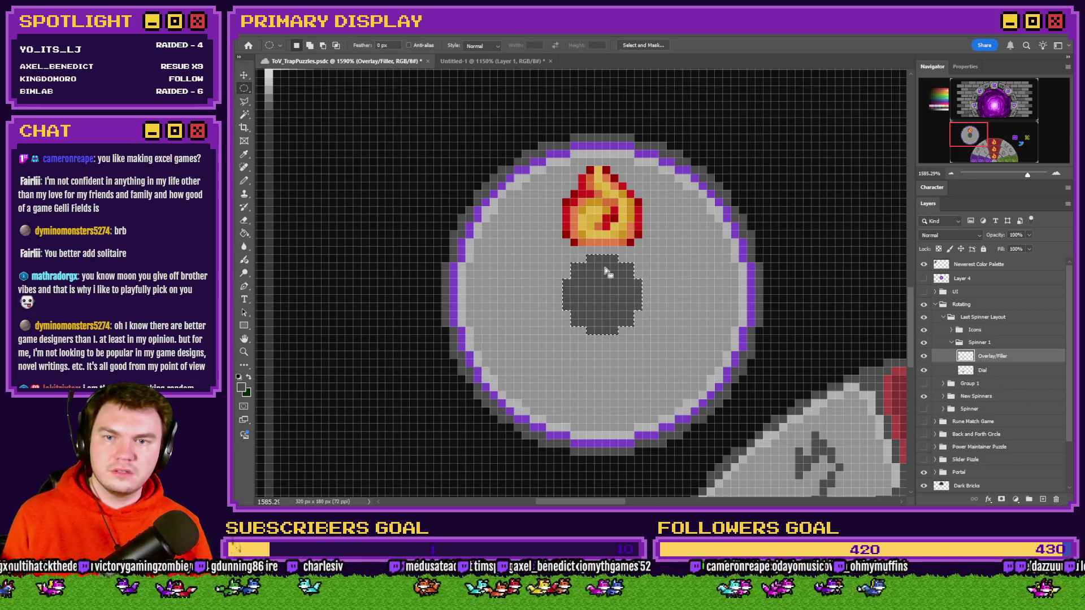
drag(616, 256, 603, 316)
mouse_move(658, 264)
mouse_down()
mouse_move(595, 327)
mouse_move(572, 326)
mouse_up()
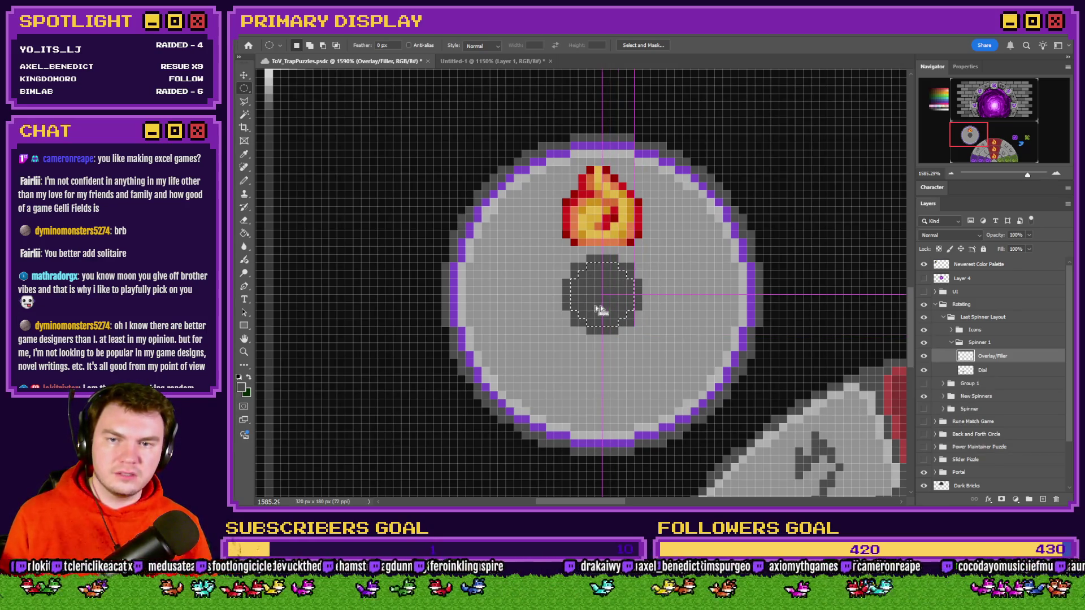
click(1000, 372)
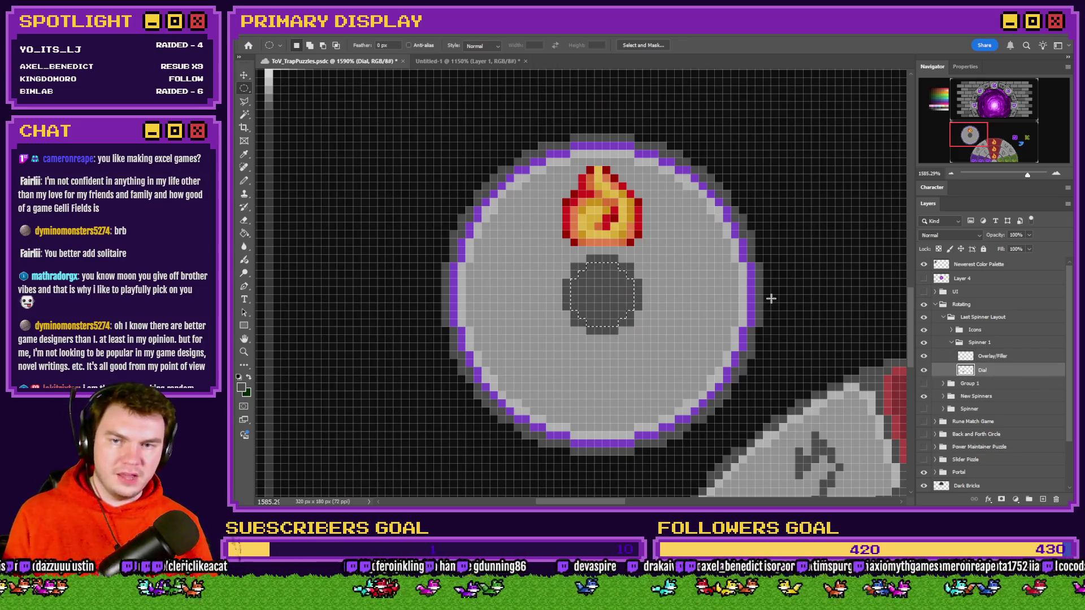
click(830, 324)
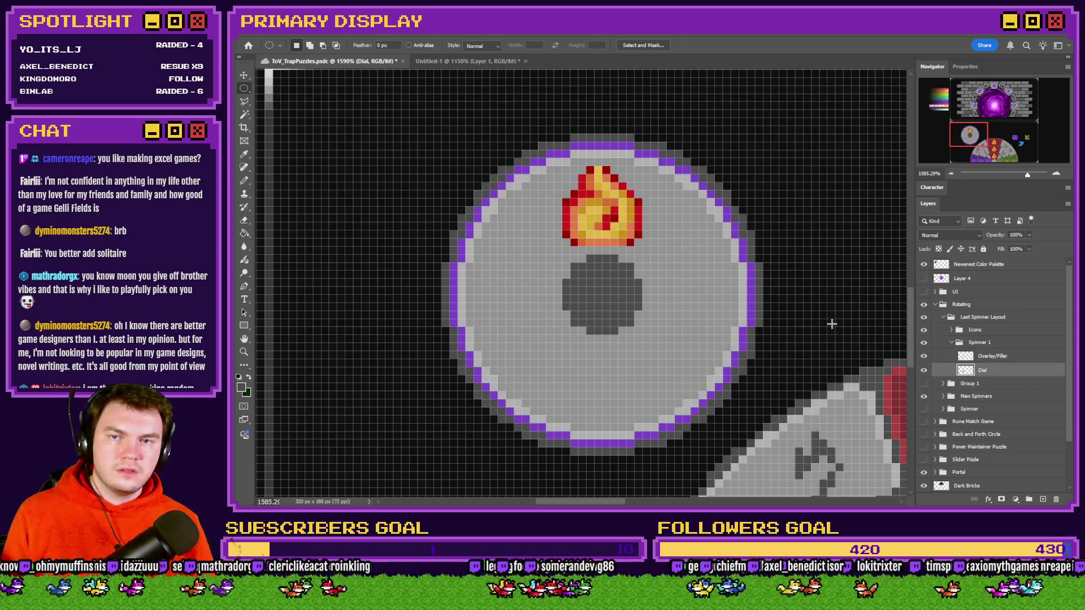
click(1009, 357)
key(b)
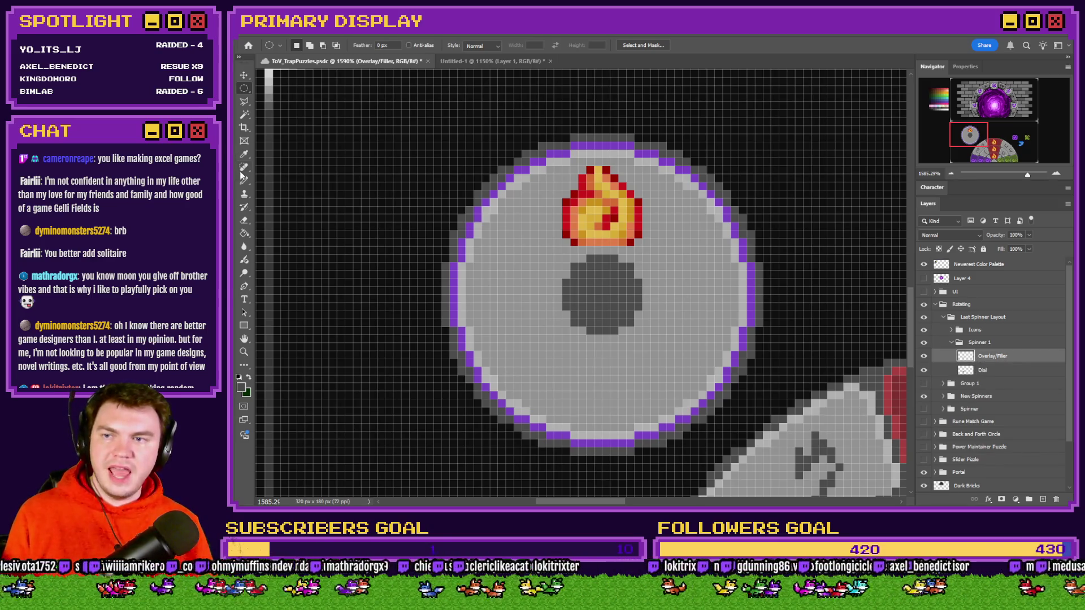
click(924, 357)
click(924, 358)
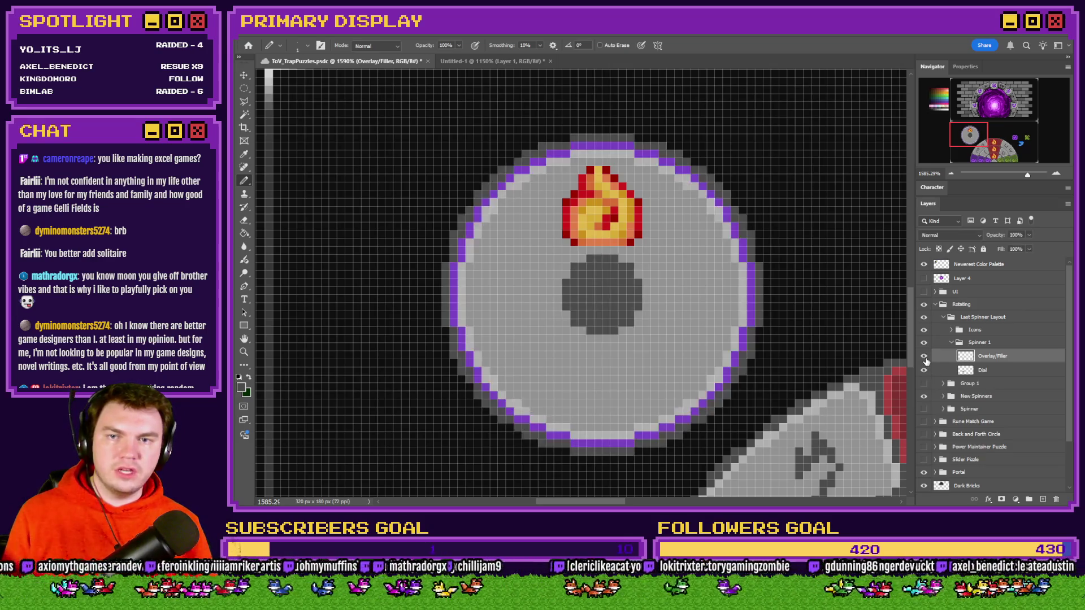
Step: Hide the Overlay/Filler layer to reveal the plain grey disc with its black centre, then save
click(924, 358)
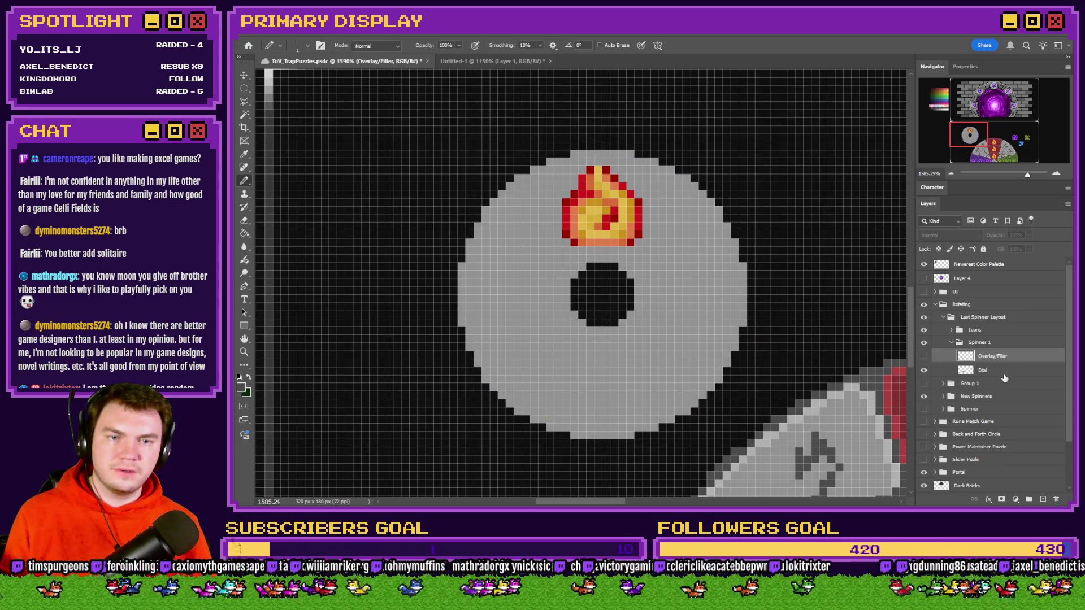
click(925, 361)
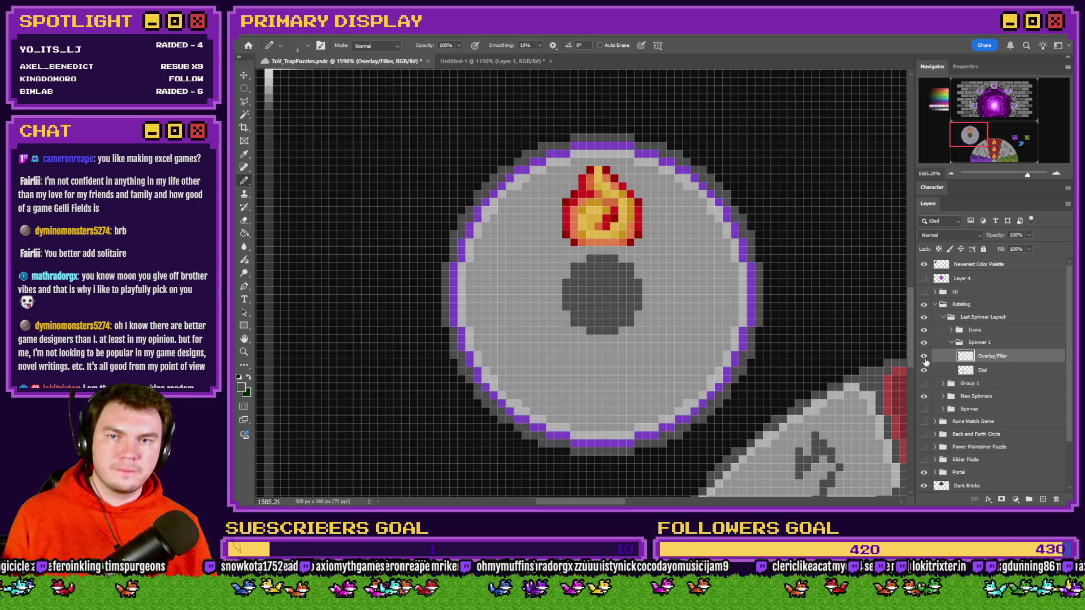
click(924, 361)
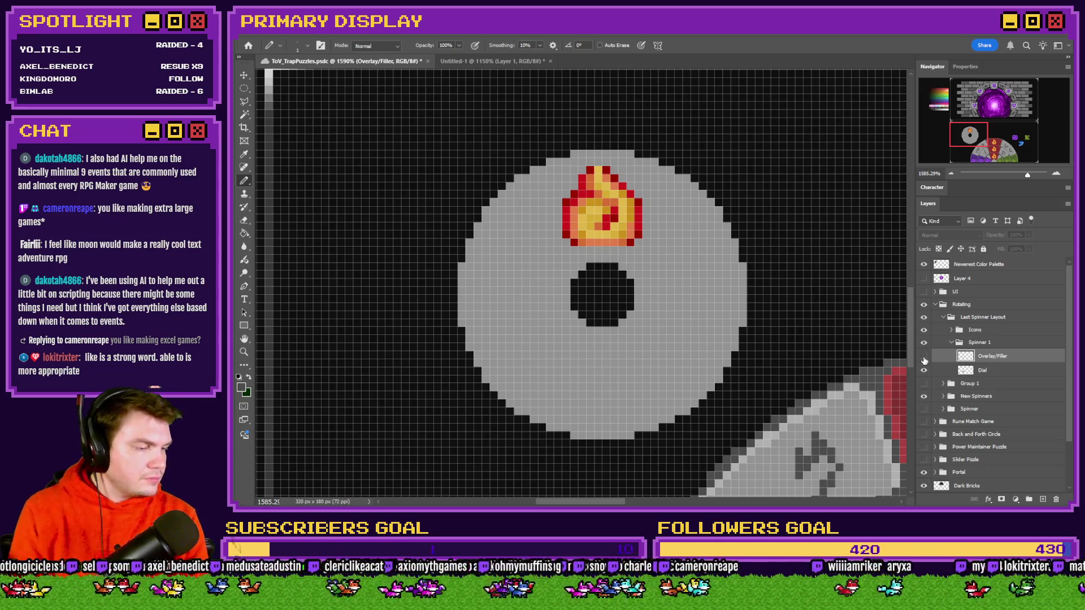
key(ctrl+s)
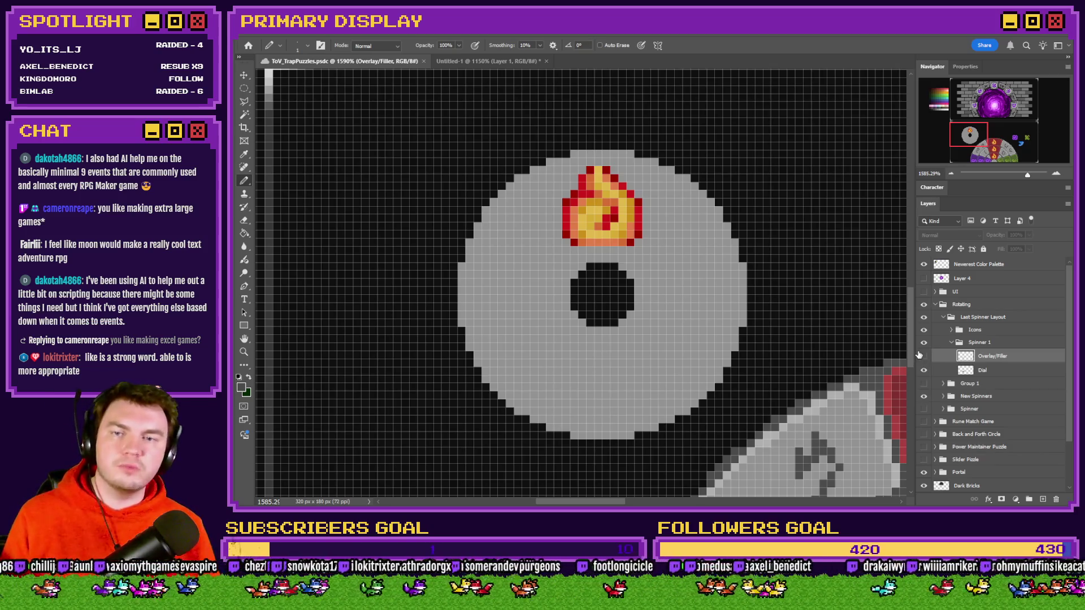
Step: On the Dial layer, pencil four dark grey diagonal spokes from the centre hole out to the rim
click(983, 369)
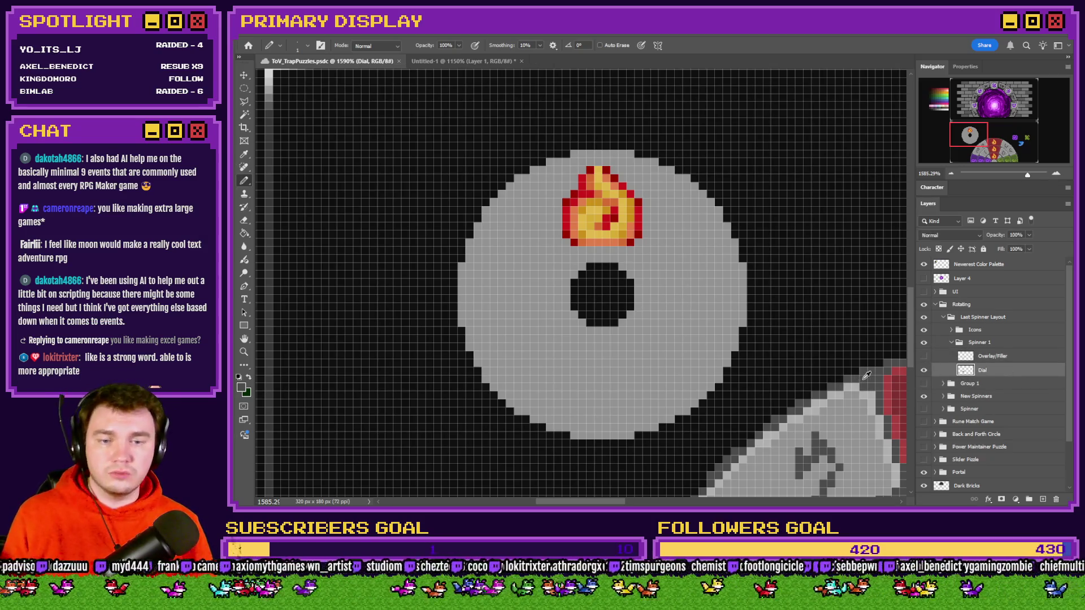
drag(575, 268, 502, 193)
drag(639, 262, 699, 197)
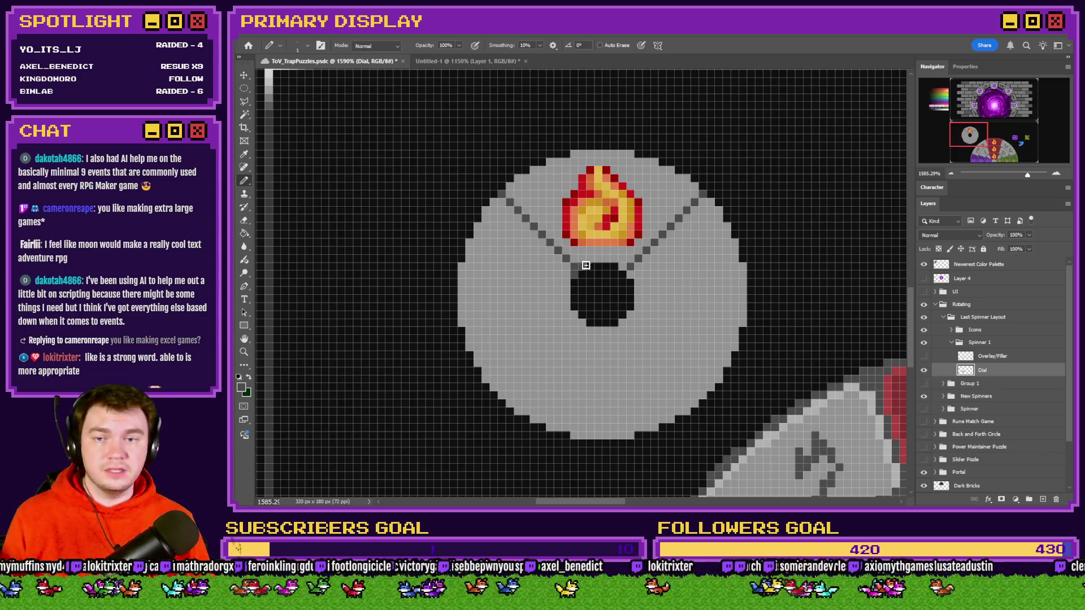
mouse_move(590, 260)
mouse_down()
mouse_move(625, 270)
mouse_move(638, 307)
mouse_move(590, 330)
mouse_move(566, 304)
mouse_move(575, 284)
mouse_up()
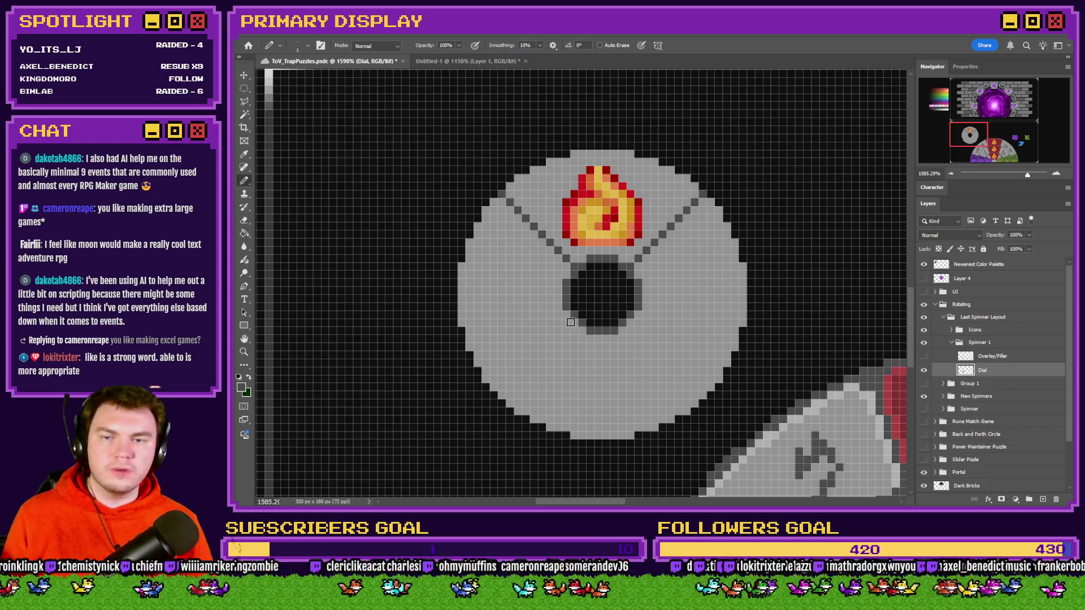
drag(568, 330, 505, 391)
drag(633, 326, 705, 397)
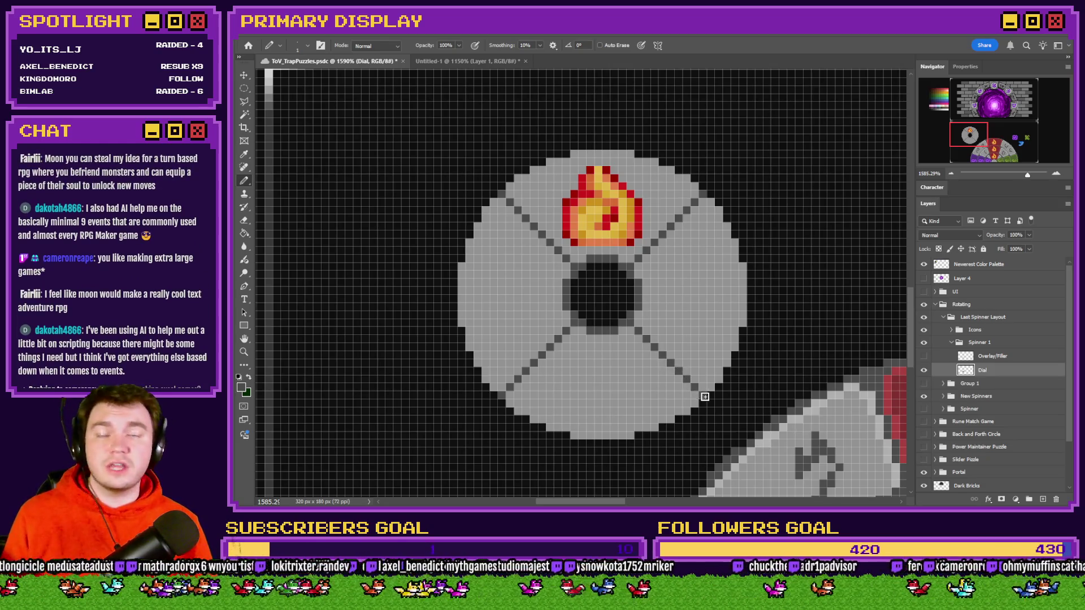
Step: Patch a light grey pixel near the top-left spoke and show the ring overlay again
alt+click(822, 402)
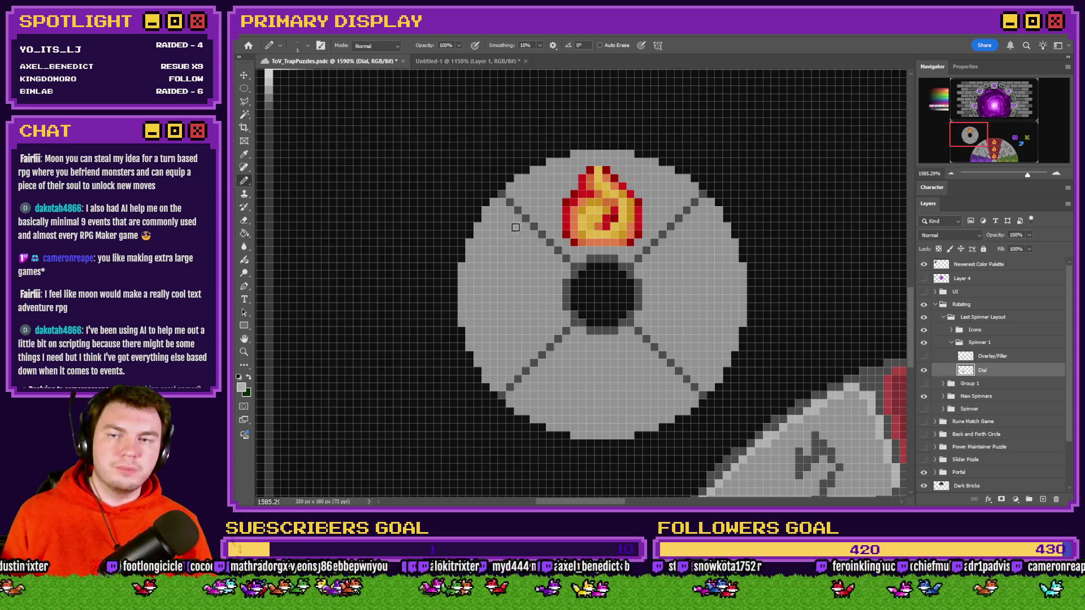
click(495, 204)
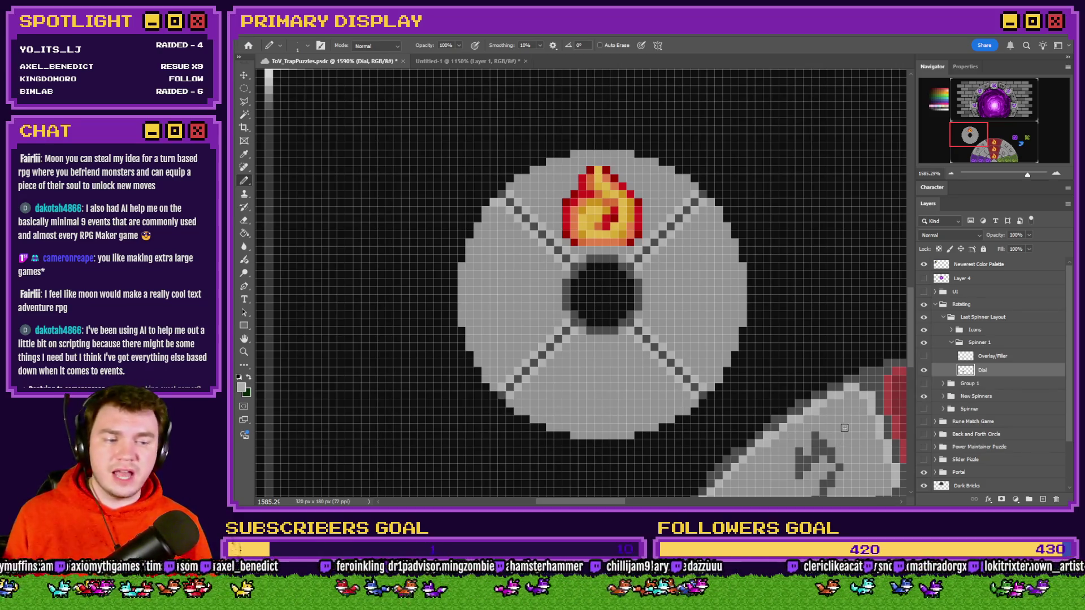
click(924, 356)
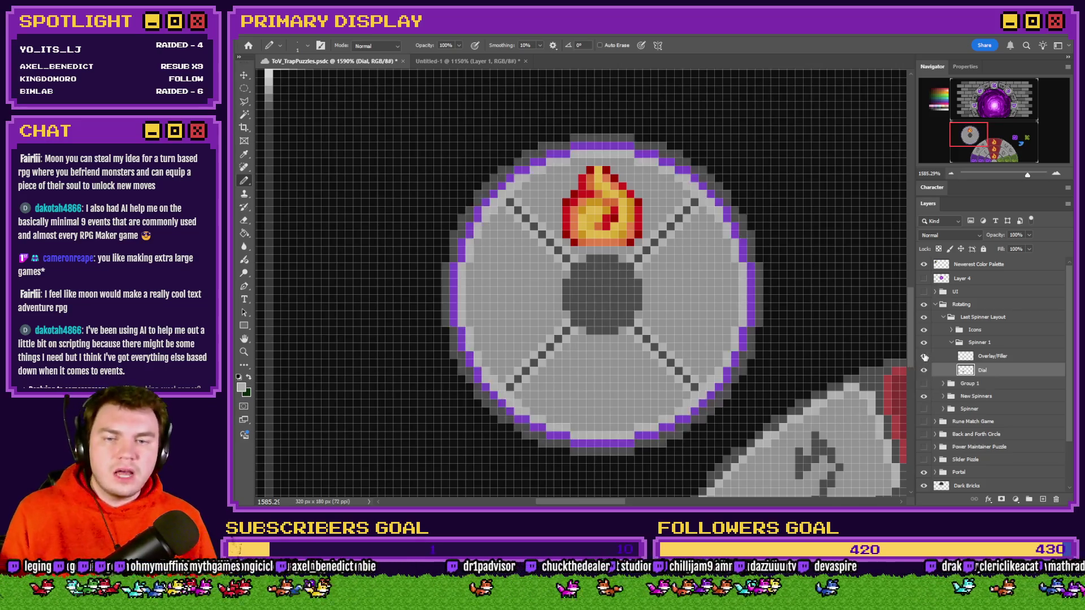
click(924, 356)
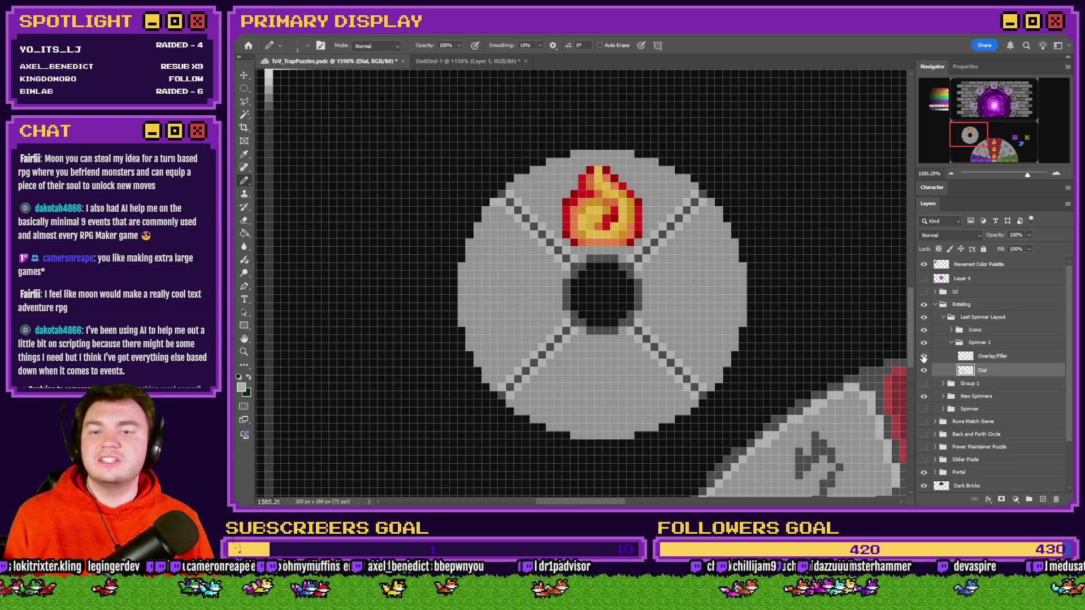
click(924, 357)
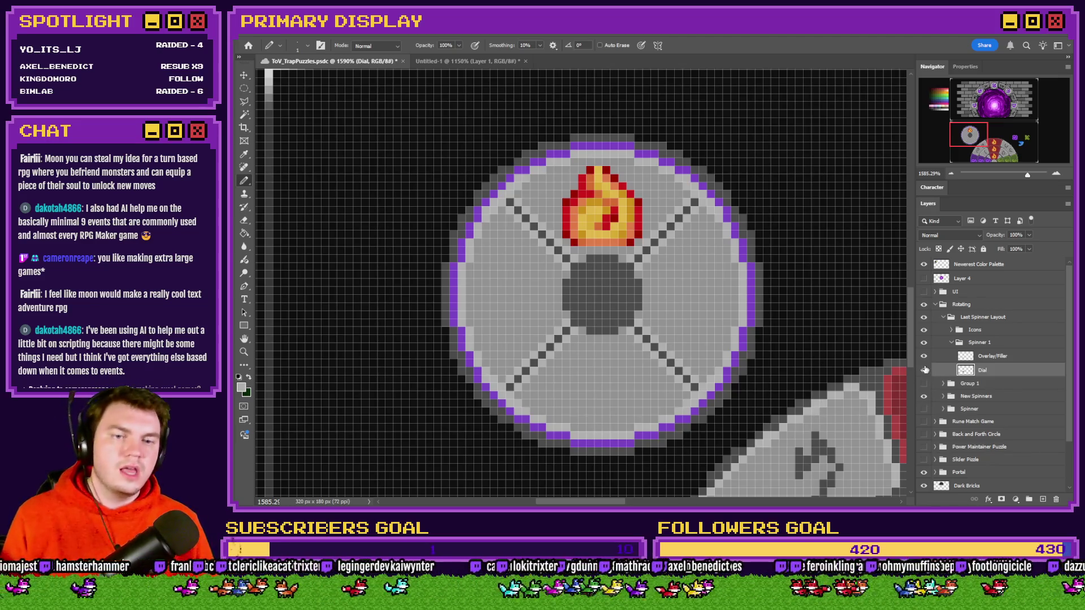
click(925, 370)
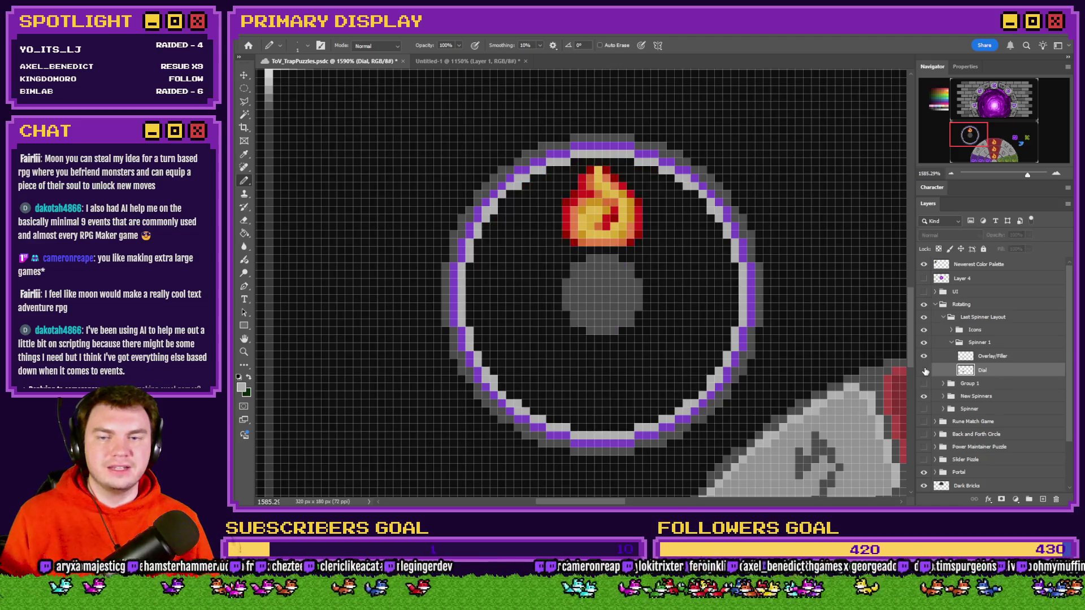
click(924, 370)
click(925, 356)
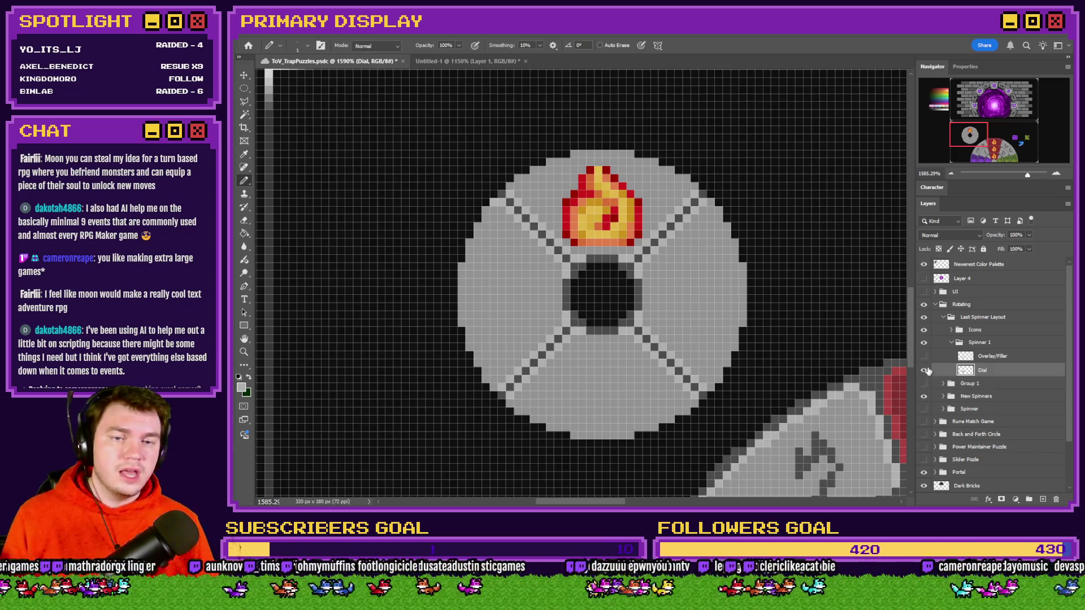
drag(924, 370, 925, 356)
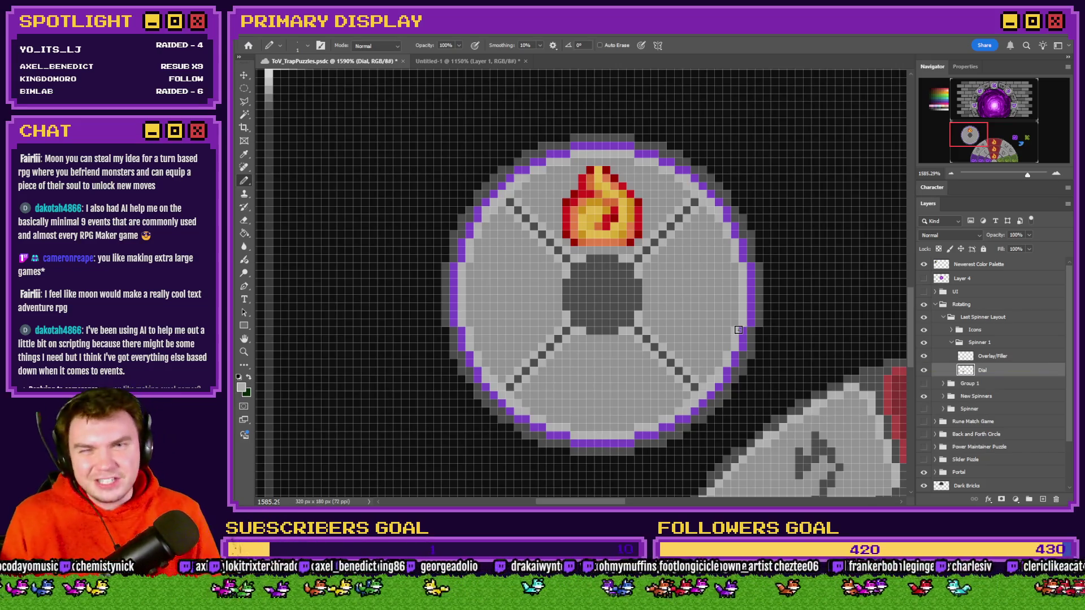
scroll(539, 321, down, 5)
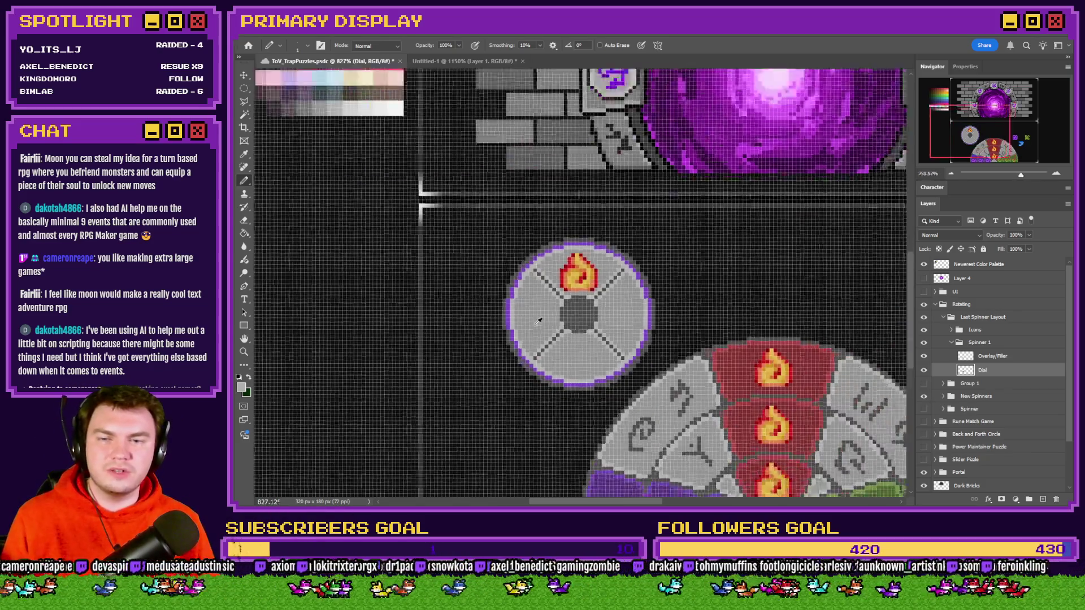
scroll(548, 342, up, 3)
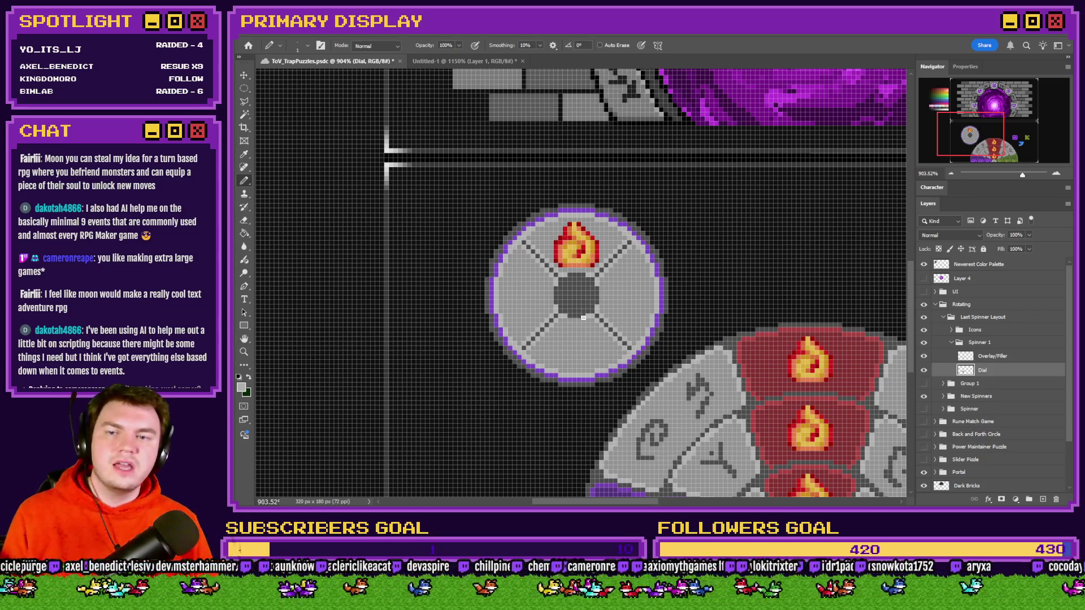
scroll(554, 272, up, 3)
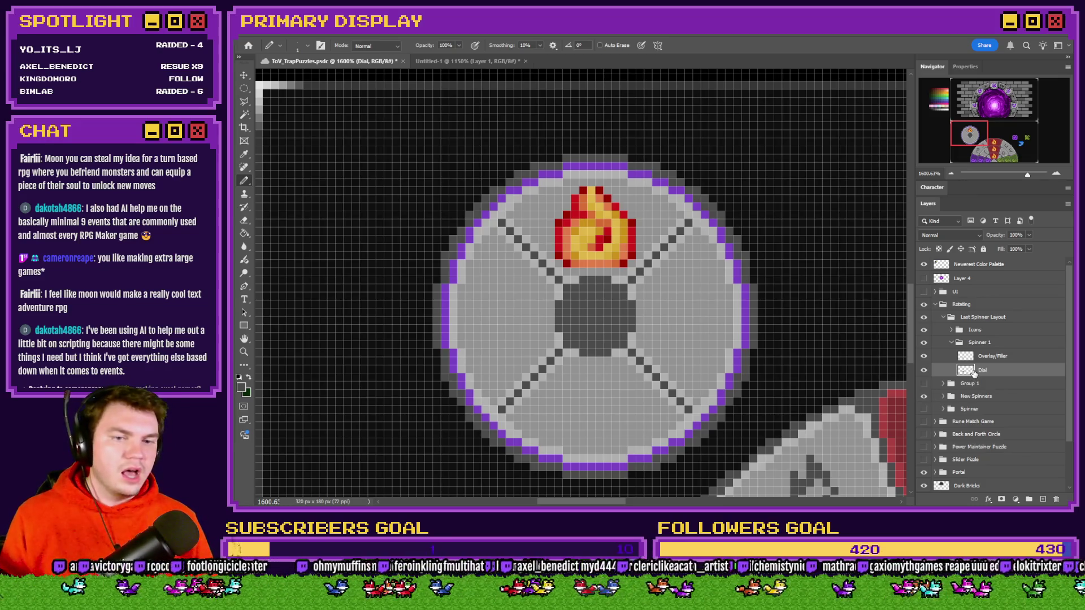
click(244, 89)
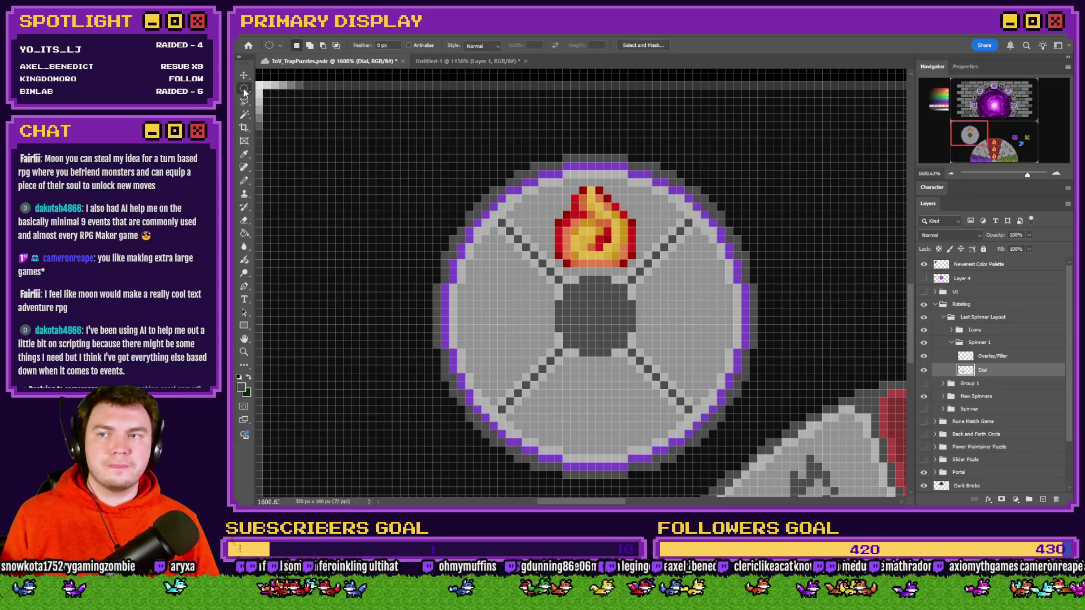
Step: Free-transform the Dial layer to rotate the disc, then toggle the overlay to check the spokes' angle
right_click(507, 254)
click(573, 353)
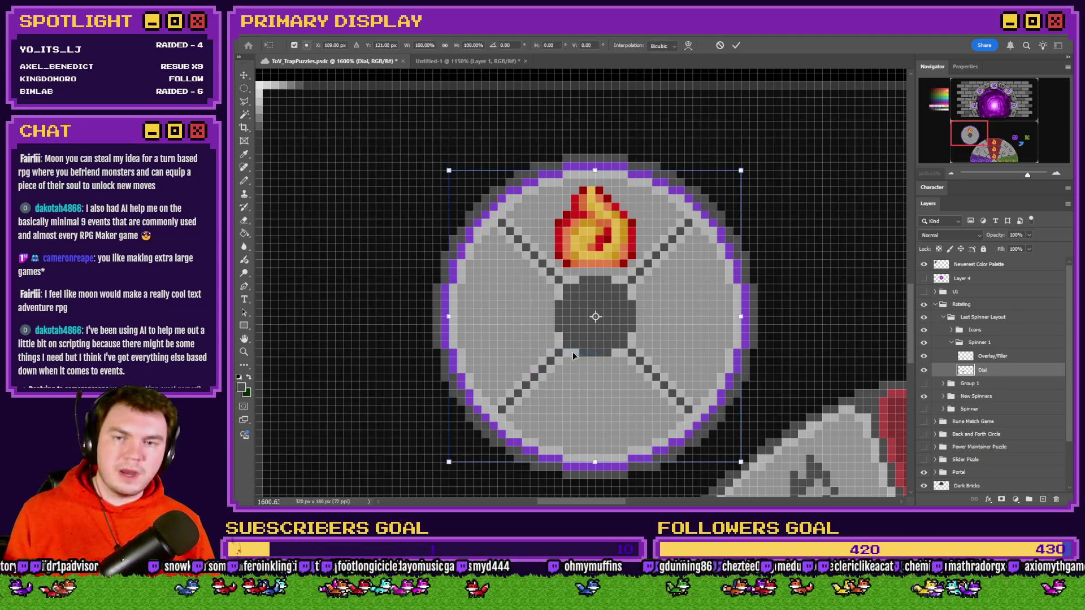
mouse_move(761, 474)
mouse_down()
mouse_move(694, 514)
mouse_move(601, 526)
mouse_move(471, 474)
mouse_move(406, 360)
mouse_move(412, 220)
mouse_move(480, 180)
mouse_move(552, 160)
mouse_move(792, 226)
mouse_move(799, 290)
mouse_move(726, 412)
mouse_move(567, 491)
mouse_move(436, 444)
mouse_move(466, 463)
mouse_up()
key(m)
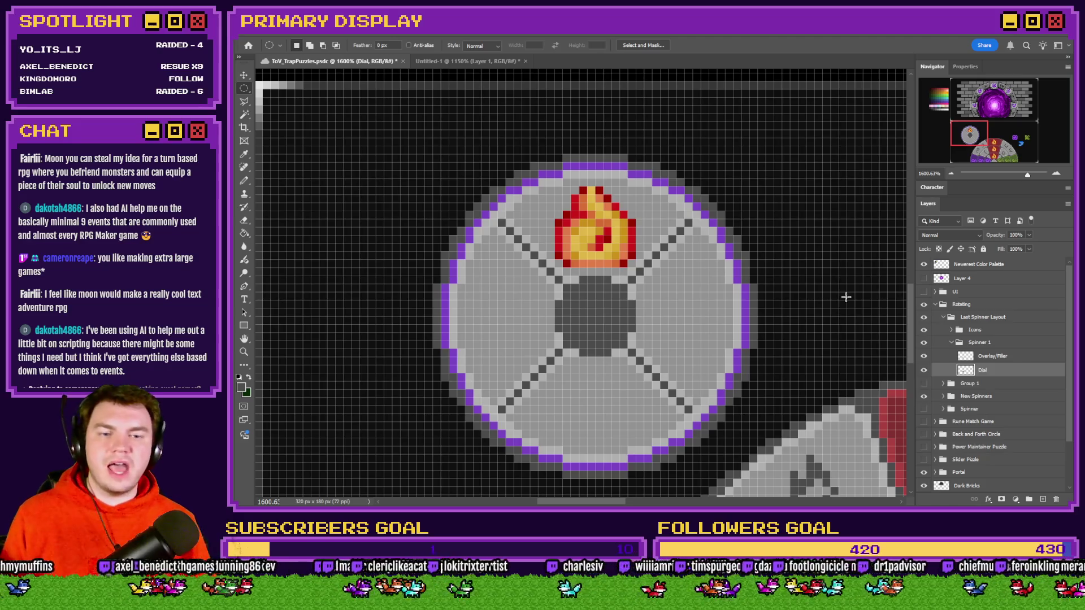
click(923, 357)
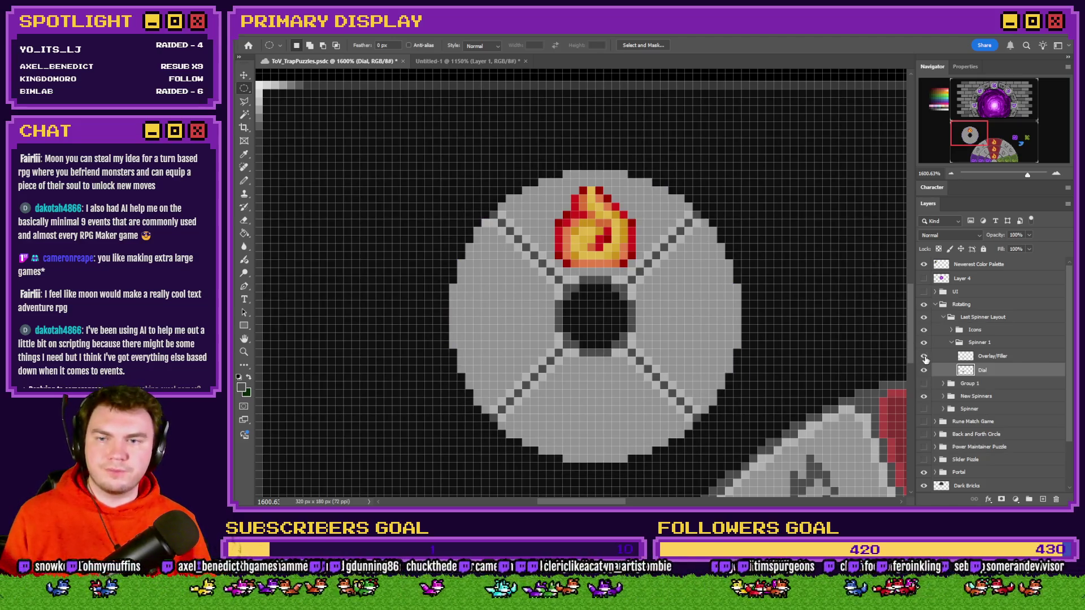
click(925, 359)
scroll(564, 286, down, 5)
Step: Rotate the dial disc again by about 17 degrees and apply the transform
right_click(607, 286)
click(654, 388)
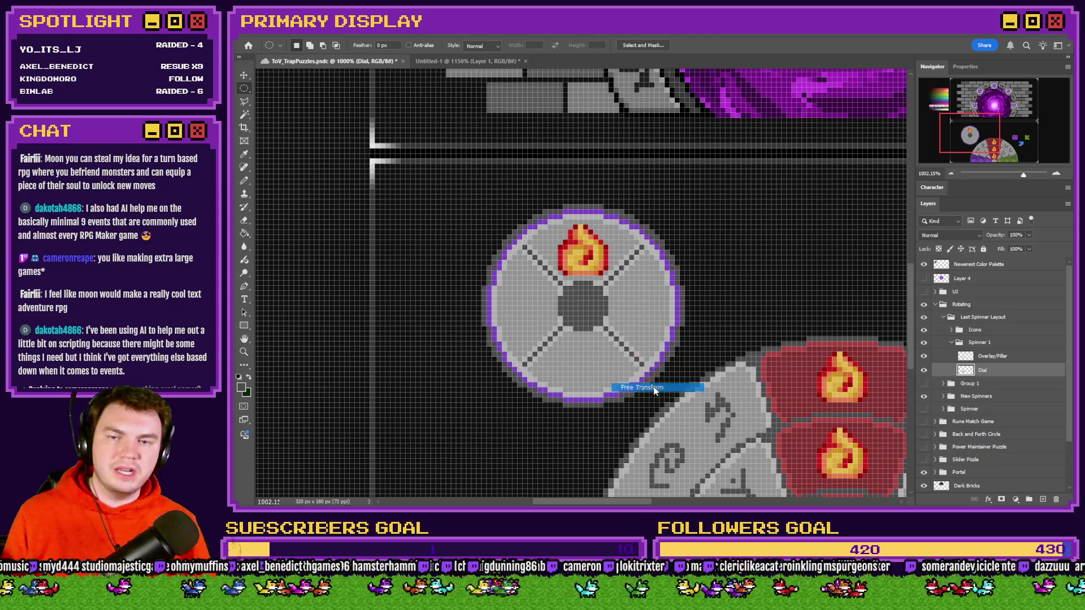
mouse_move(681, 208)
mouse_down()
mouse_move(735, 286)
mouse_move(656, 407)
mouse_move(565, 412)
mouse_move(512, 374)
mouse_move(588, 404)
mouse_move(648, 377)
mouse_move(681, 311)
mouse_move(704, 206)
mouse_move(640, 152)
mouse_move(555, 145)
mouse_move(464, 186)
mouse_move(414, 255)
mouse_move(430, 362)
mouse_up()
key(Return)
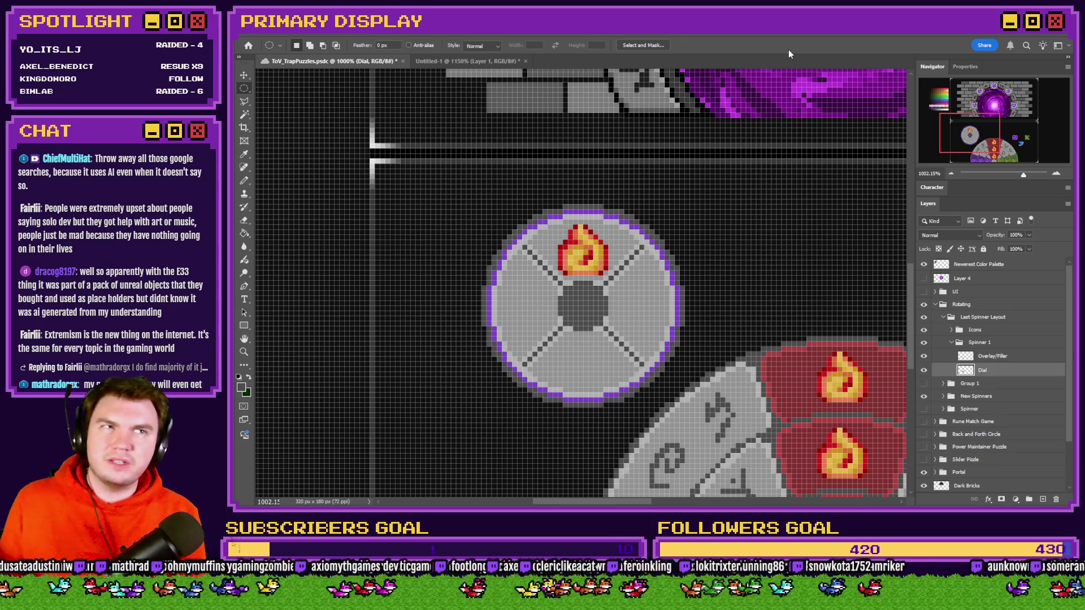
Step: Save ToV_TrapPuzzles and switch to the Pencil tool
key(ctrl+s)
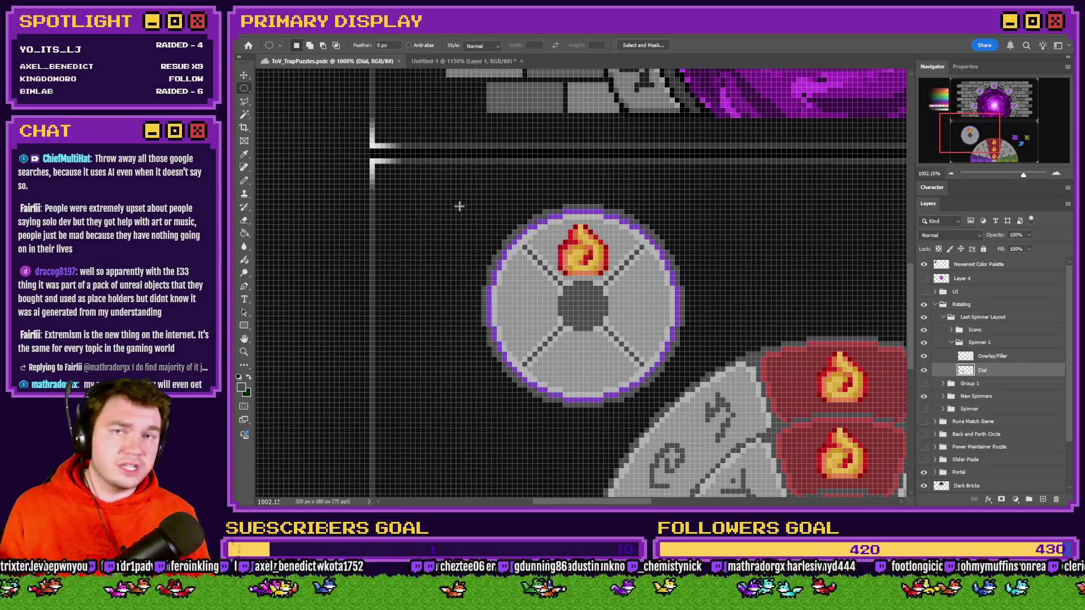
click(244, 181)
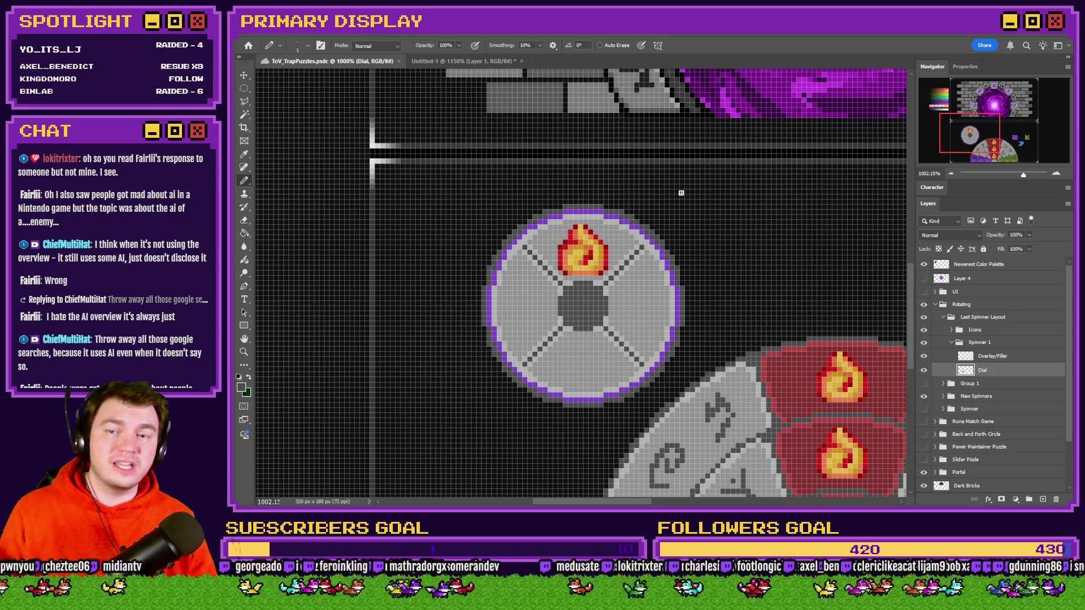
Step: Expand the Icons group and move the green Geo icon into the dial's right slot
scroll(609, 304, up, 2)
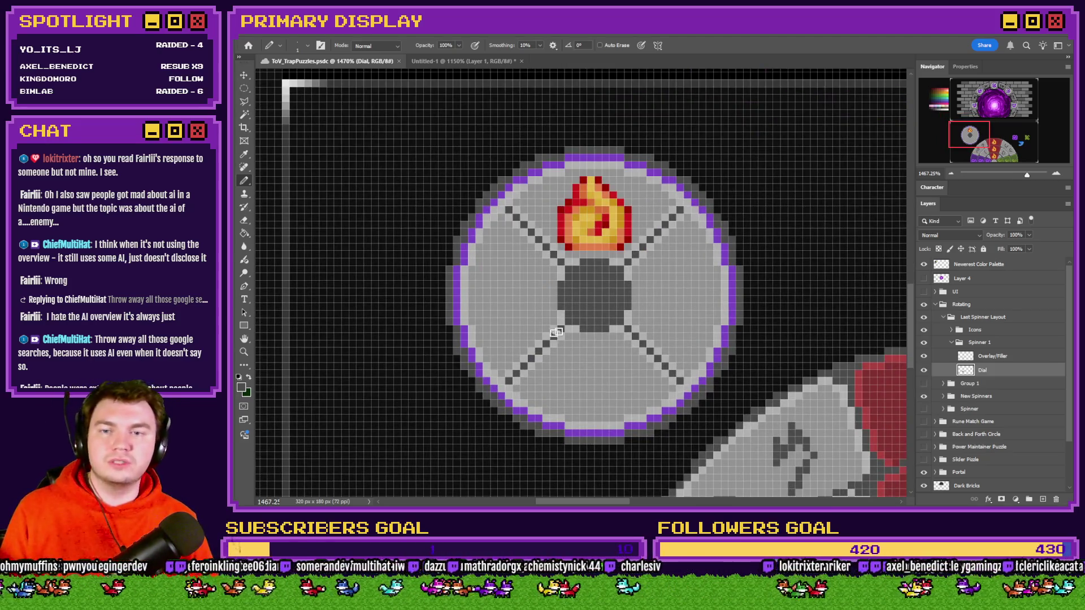
scroll(557, 334, down, 1)
scroll(552, 362, up, 4)
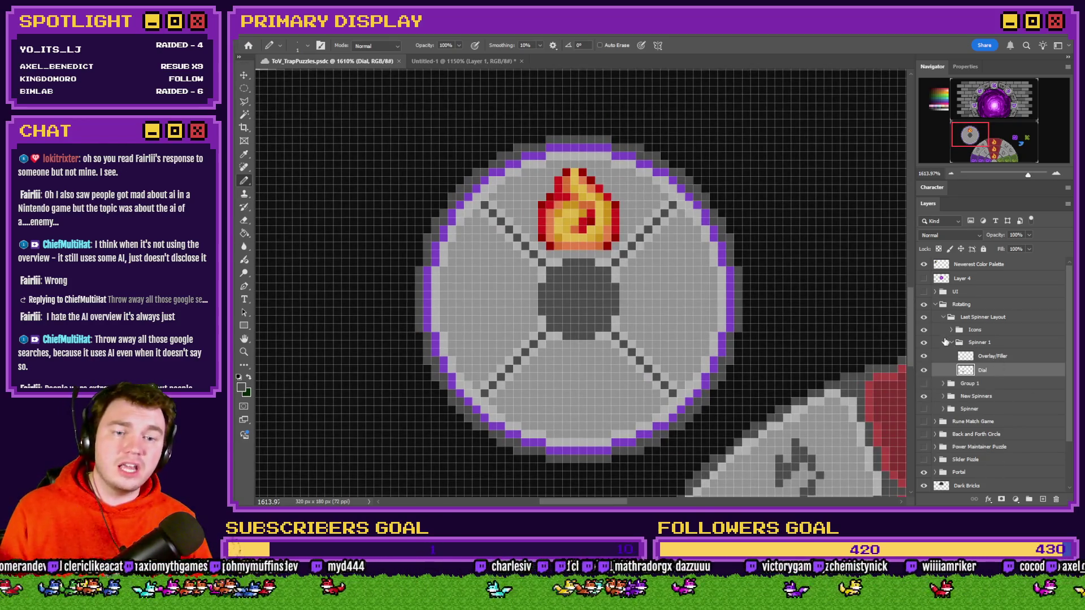
click(951, 330)
click(986, 357)
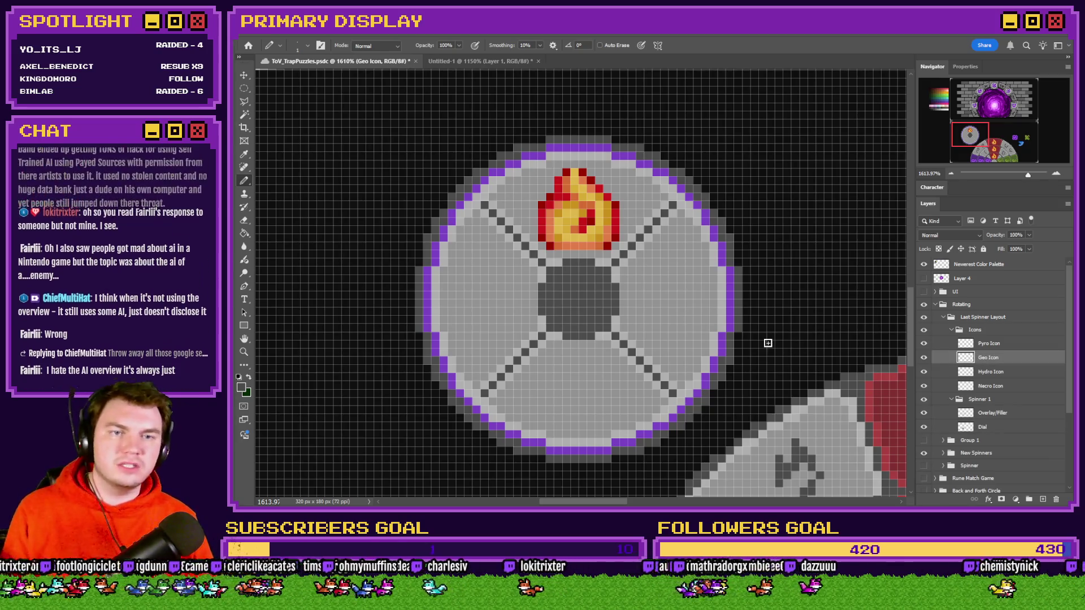
scroll(739, 327, down, 4)
scroll(738, 327, down, 2)
drag(836, 325, 708, 319)
scroll(717, 325, up, 4)
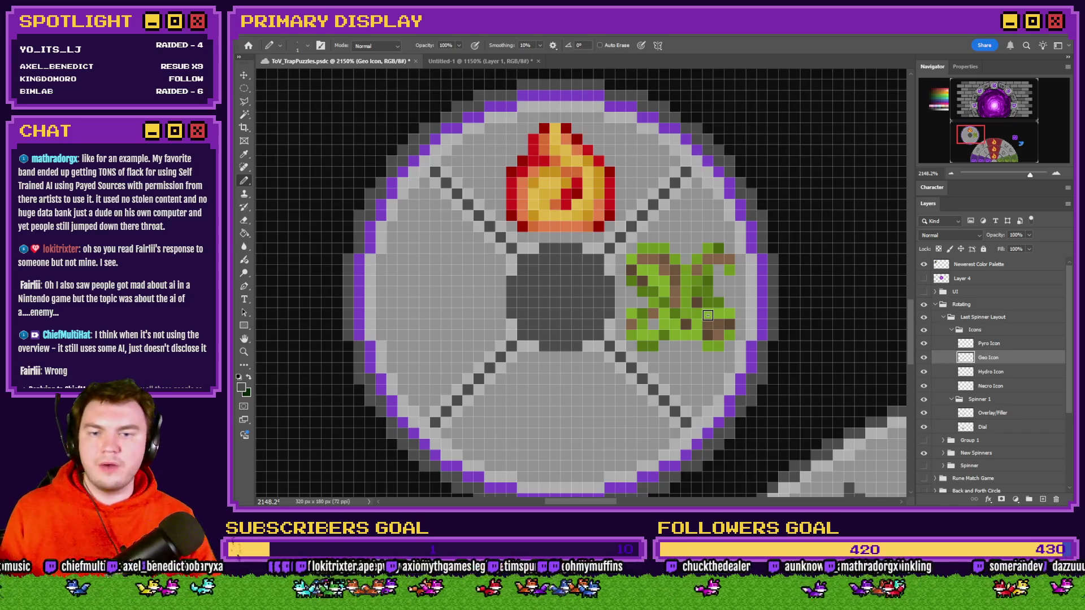
Step: Move the blue Hydro icon into the dial's bottom slot
click(972, 373)
scroll(751, 345, down, 3)
drag(770, 337, 712, 428)
scroll(711, 428, up, 5)
mouse_move(644, 316)
mouse_down()
mouse_move(559, 345)
mouse_move(570, 327)
mouse_up()
Step: Move the purple Necro icon into the dial's left slot
click(990, 386)
scroll(724, 367, down, 3)
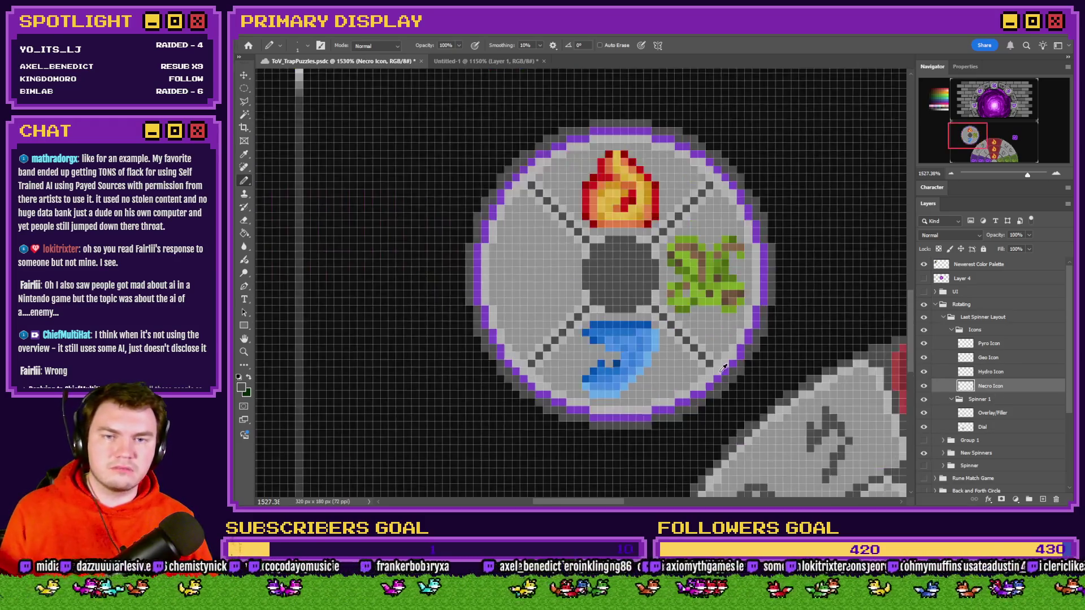
scroll(723, 367, down, 2)
mouse_move(778, 291)
mouse_down()
mouse_move(593, 299)
mouse_move(638, 317)
mouse_up()
scroll(593, 299, up, 3)
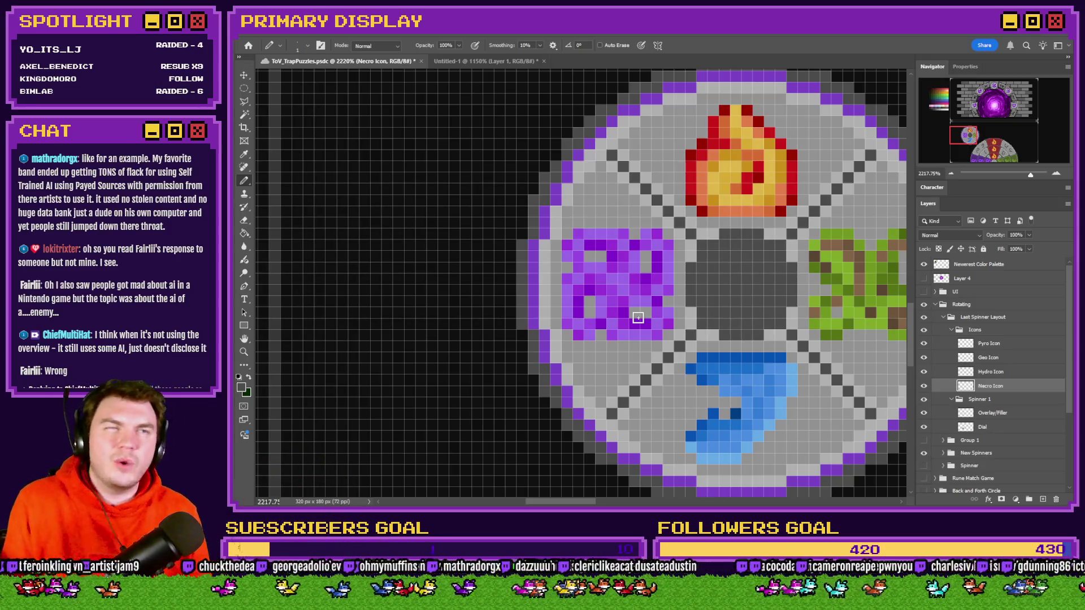
scroll(637, 317, down, 4)
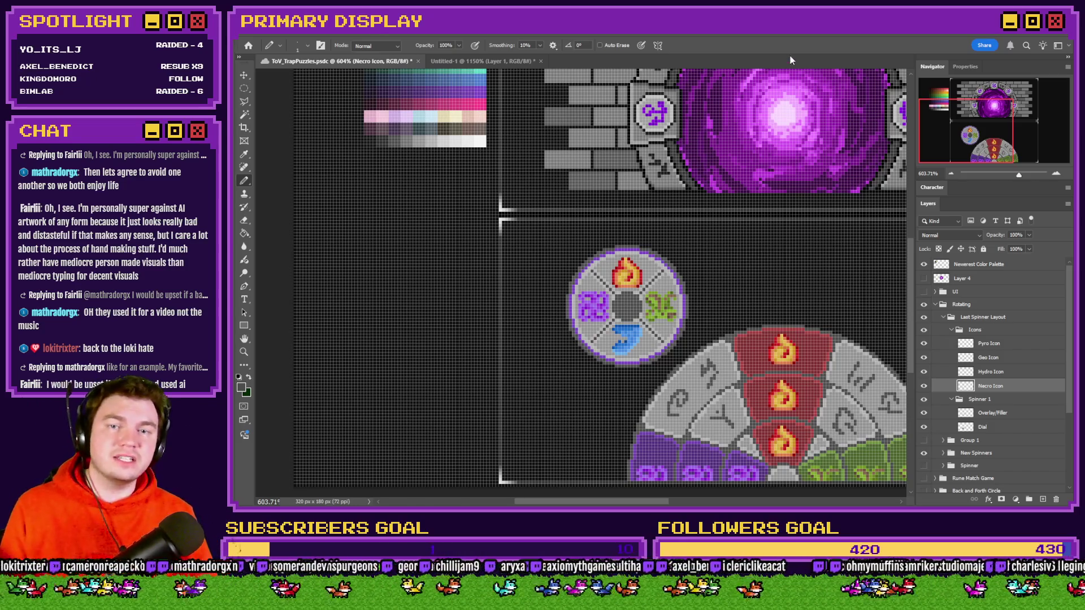
scroll(651, 321, up, 5)
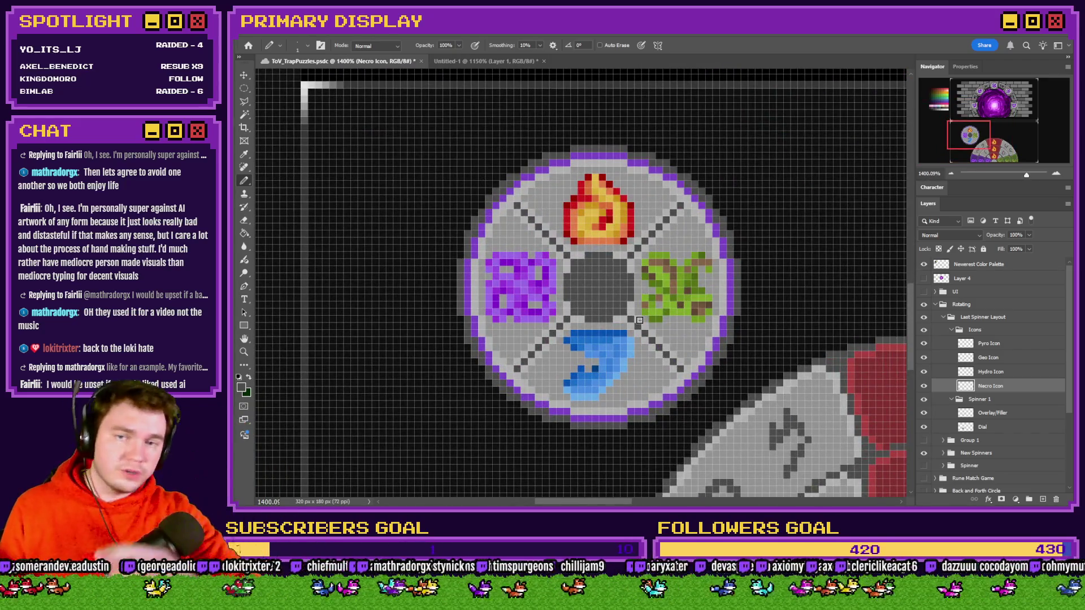
Step: Collapse the Icons group, select only the Spinner 1 group, and start renaming it to 'Dial 1'
scroll(624, 350, down, 5)
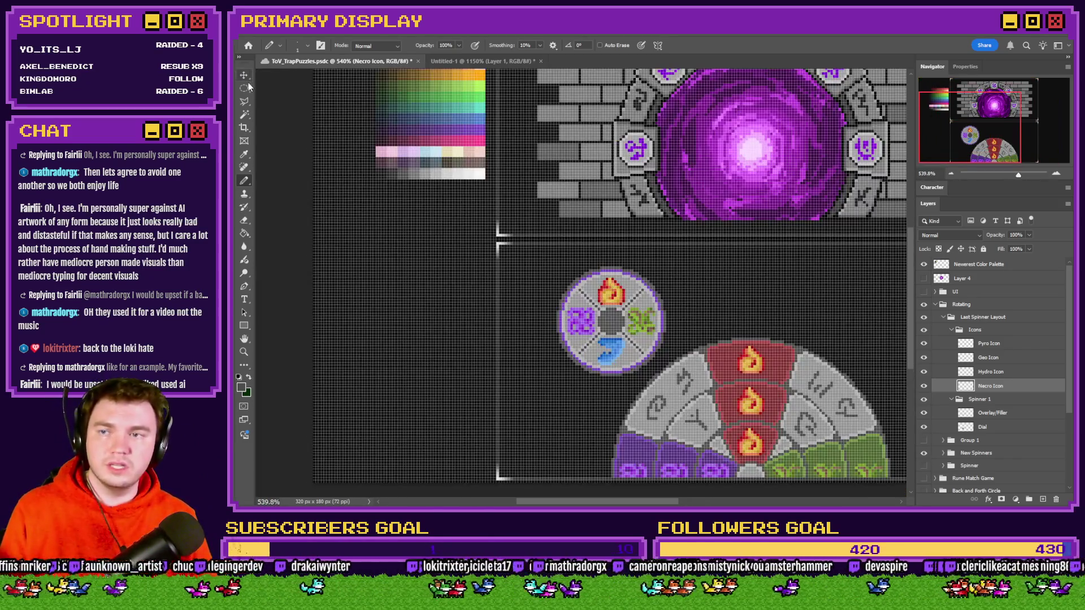
click(244, 88)
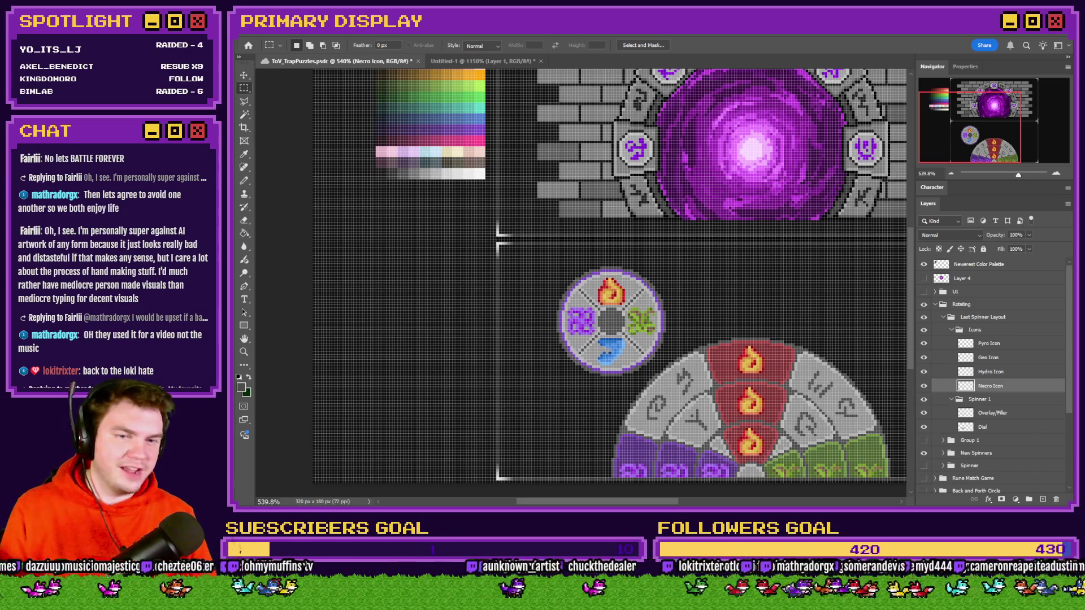
click(952, 330)
click(952, 342)
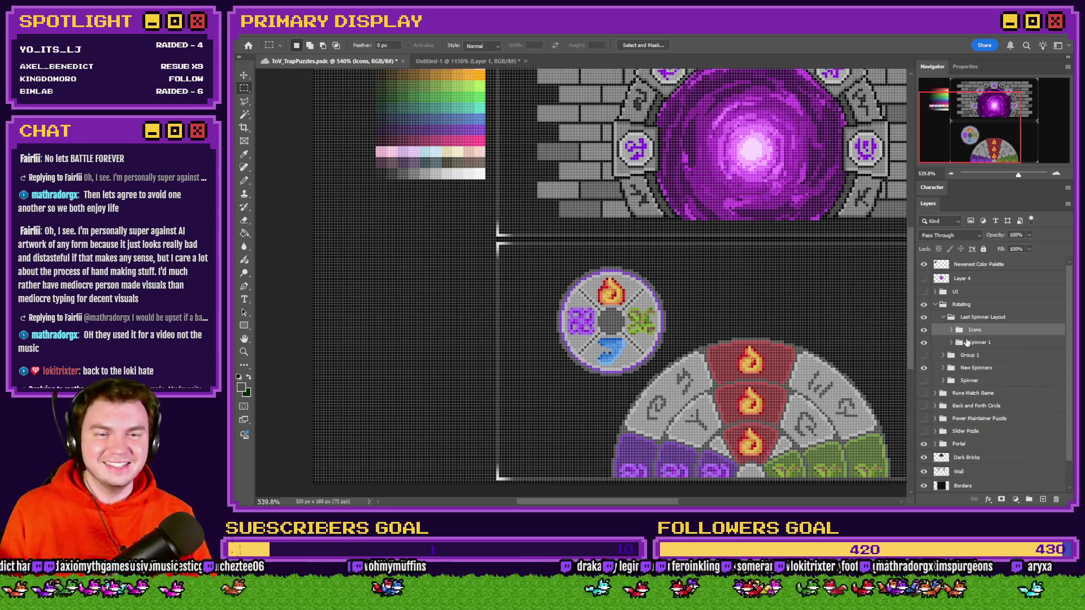
shift+click(980, 342)
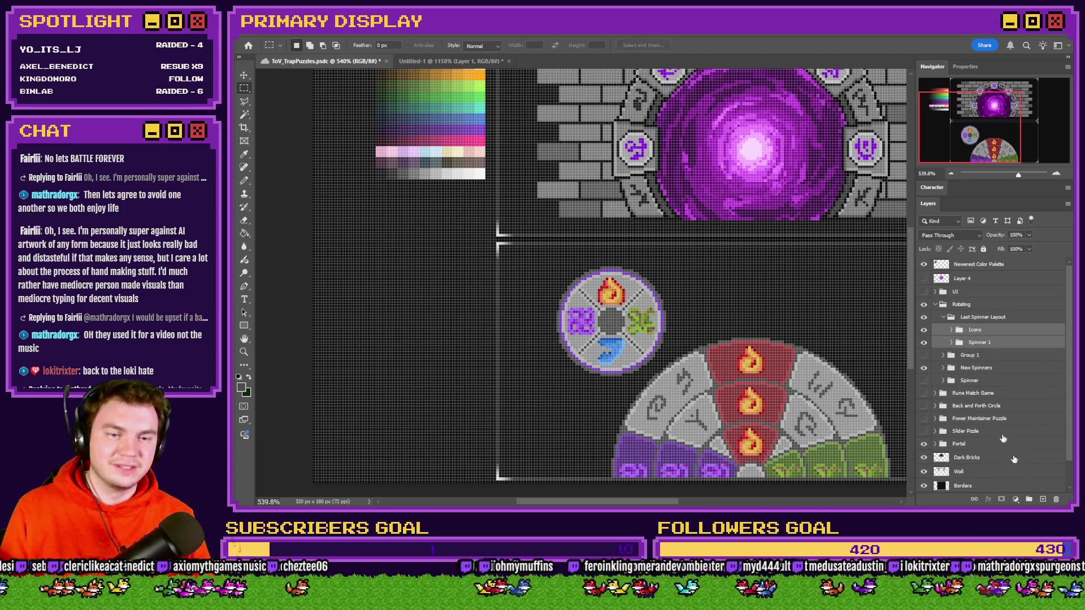
click(979, 342)
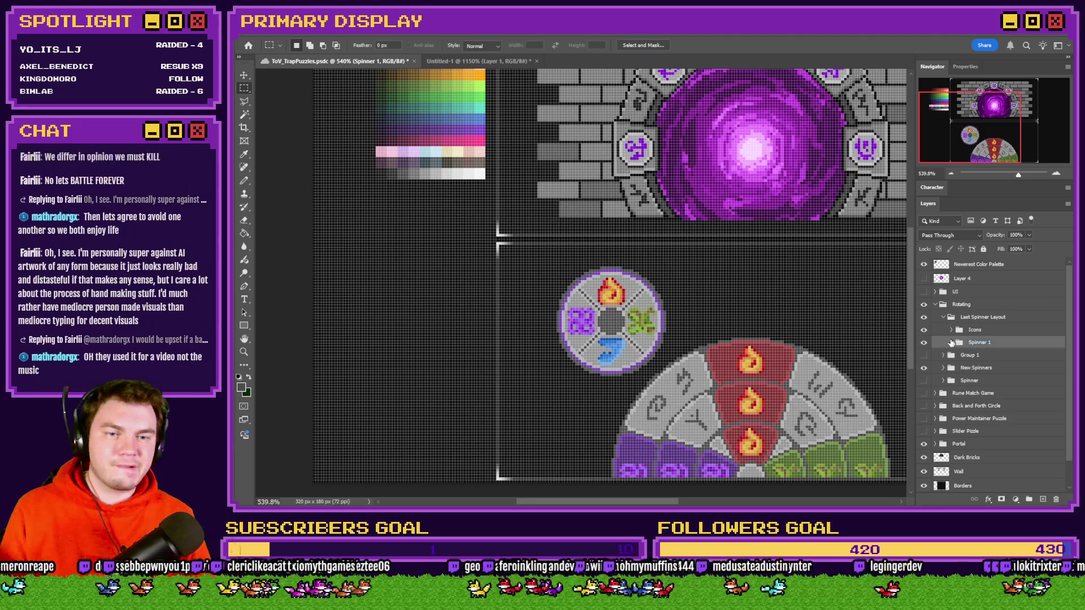
click(952, 342)
double_click(981, 343)
Step: Finish naming the layer Dial 1, then group it with Icons into a group also named Dial 1
text(Dial 1)
key(Return)
click(953, 343)
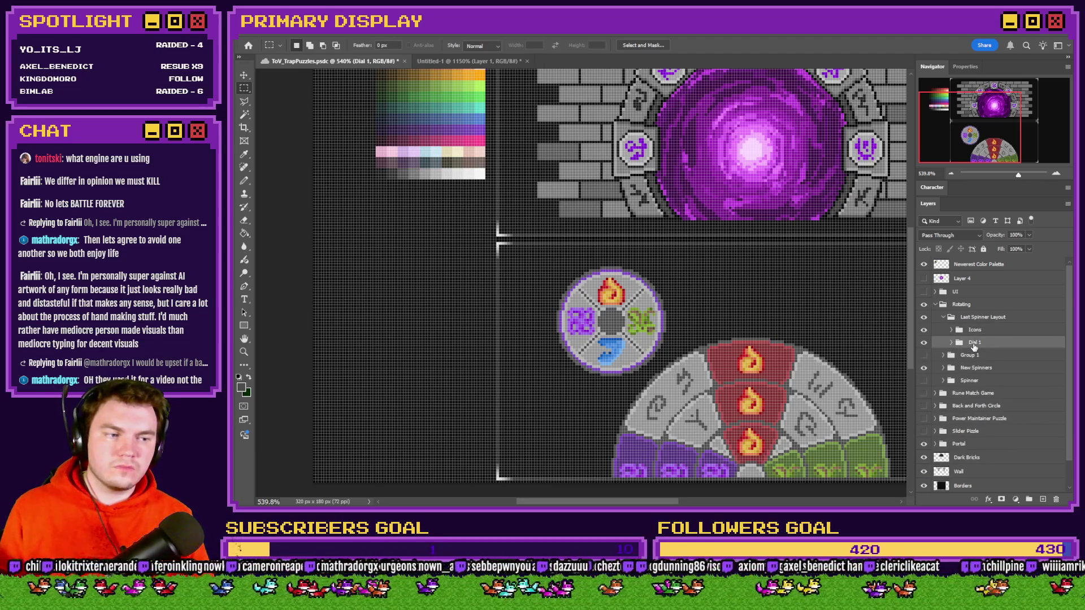
key(ctrl+g)
double_click(979, 331)
text(Dial 1)
key(Return)
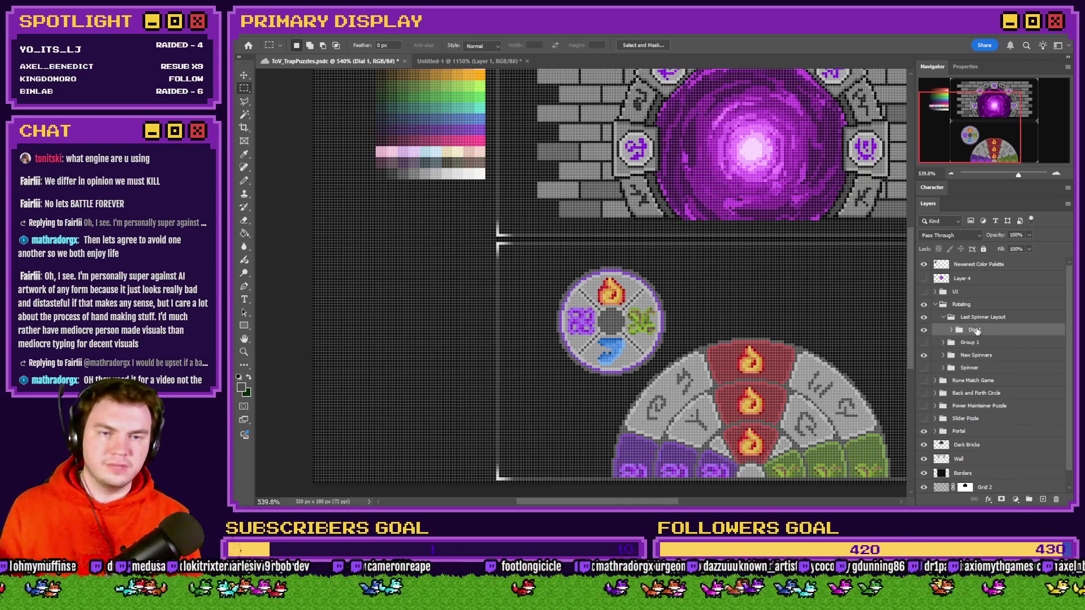
Step: Hide the New Spinners art and place a Dial 1 copy directly below the original dial
click(924, 355)
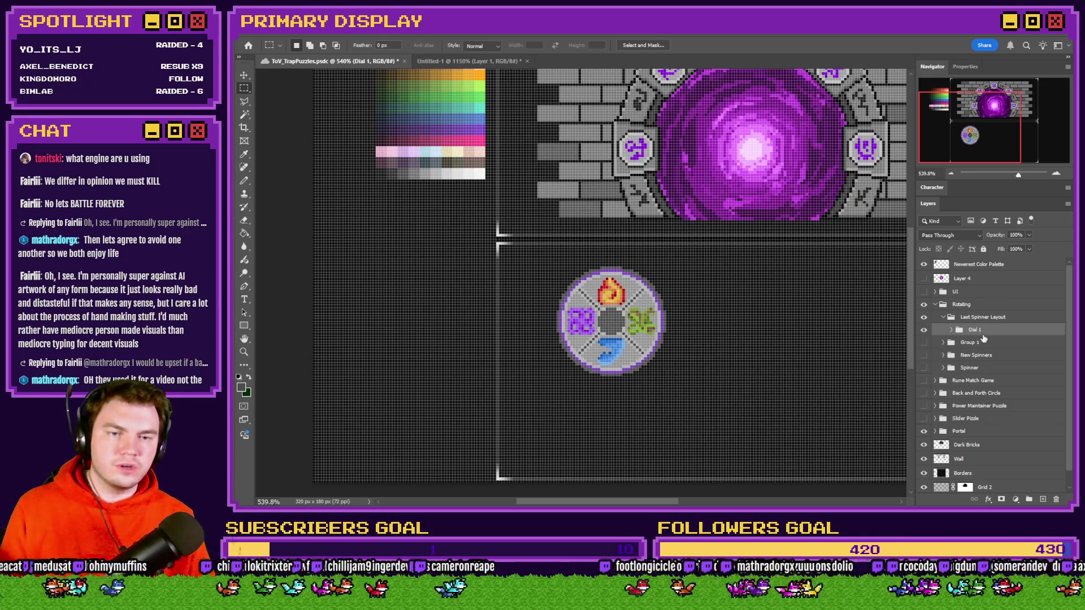
key(Up)
key(Up)
key(Up)
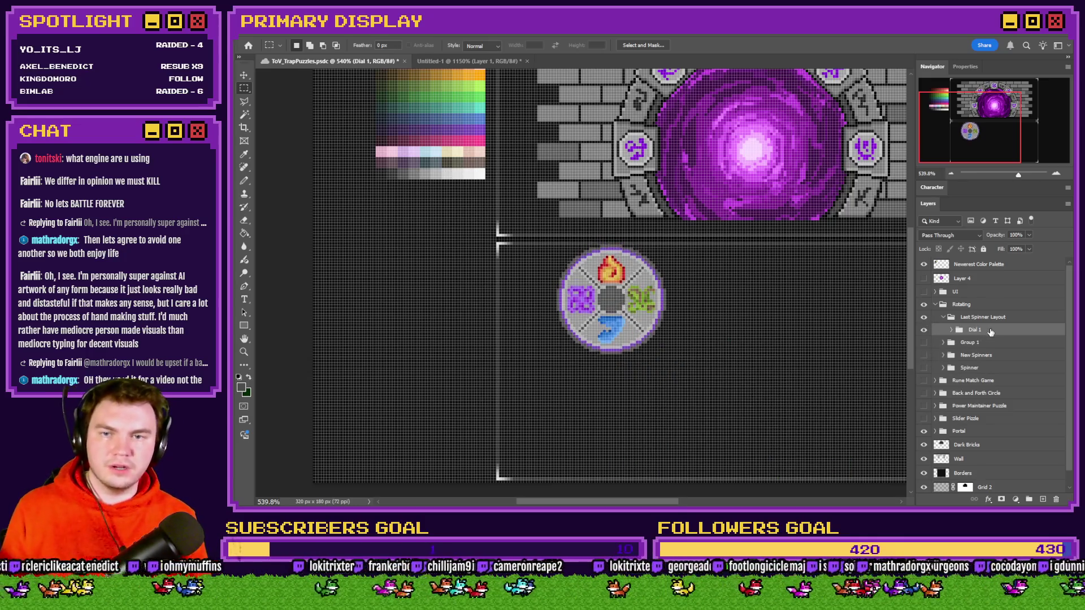
key(ctrl+j)
mouse_move(777, 282)
mouse_down()
mouse_move(780, 368)
mouse_move(764, 396)
mouse_up()
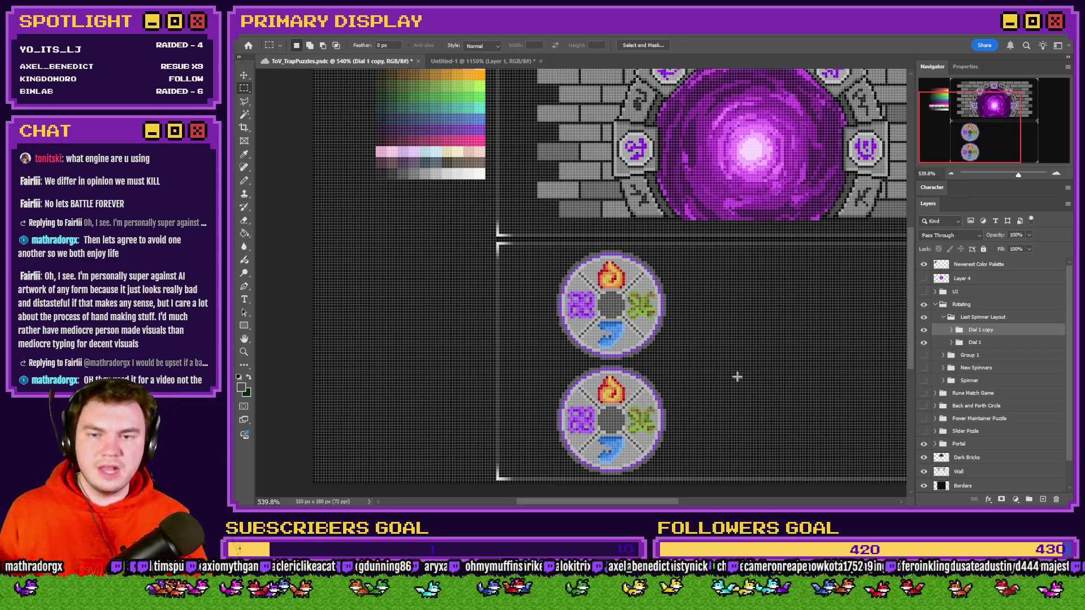
click(1009, 342)
key(Up)
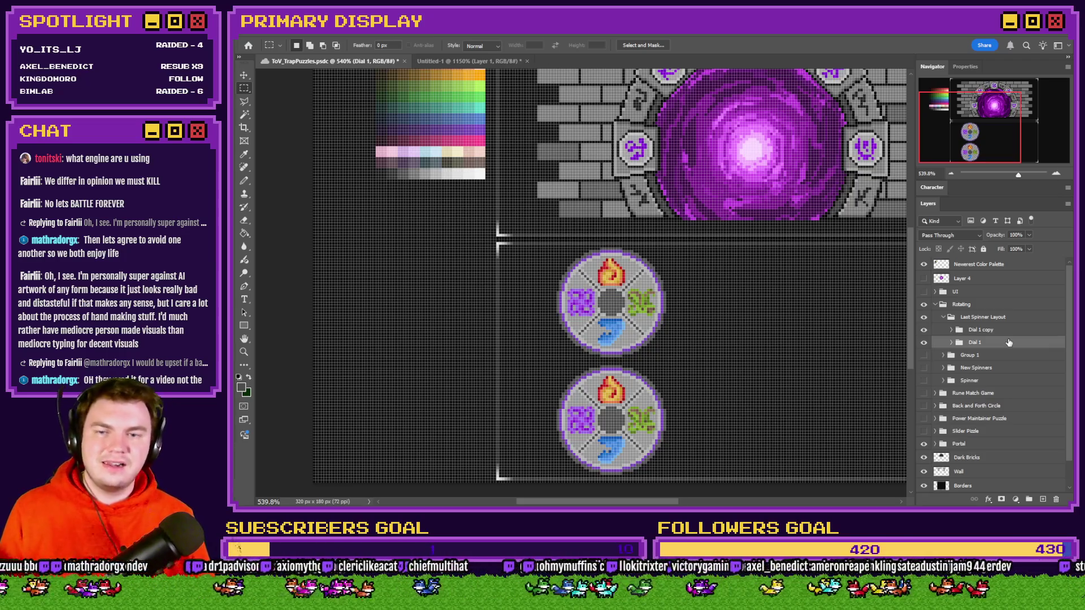
scroll(604, 357, down, 5)
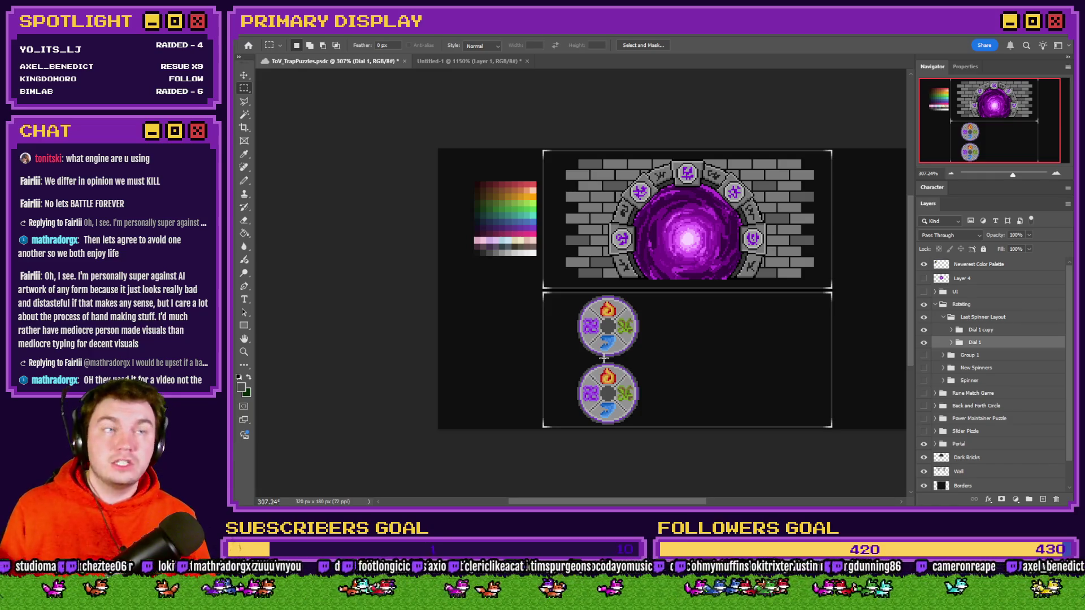
Step: Fit the whole document on screen to review both stacked dials, then switch to RPG Maker
scroll(610, 360, up, 3)
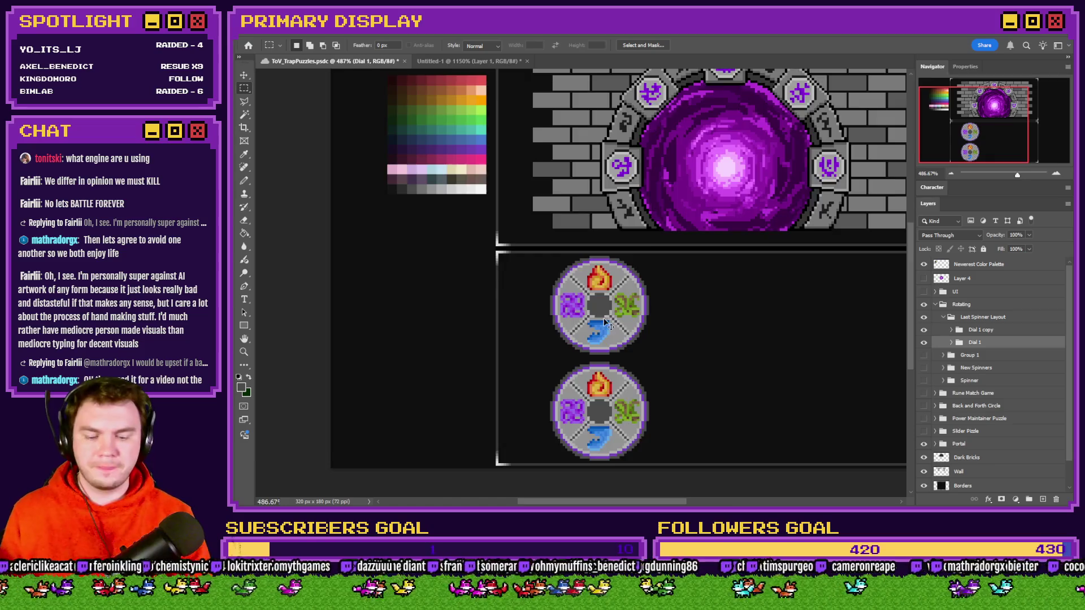
key(ctrl+0)
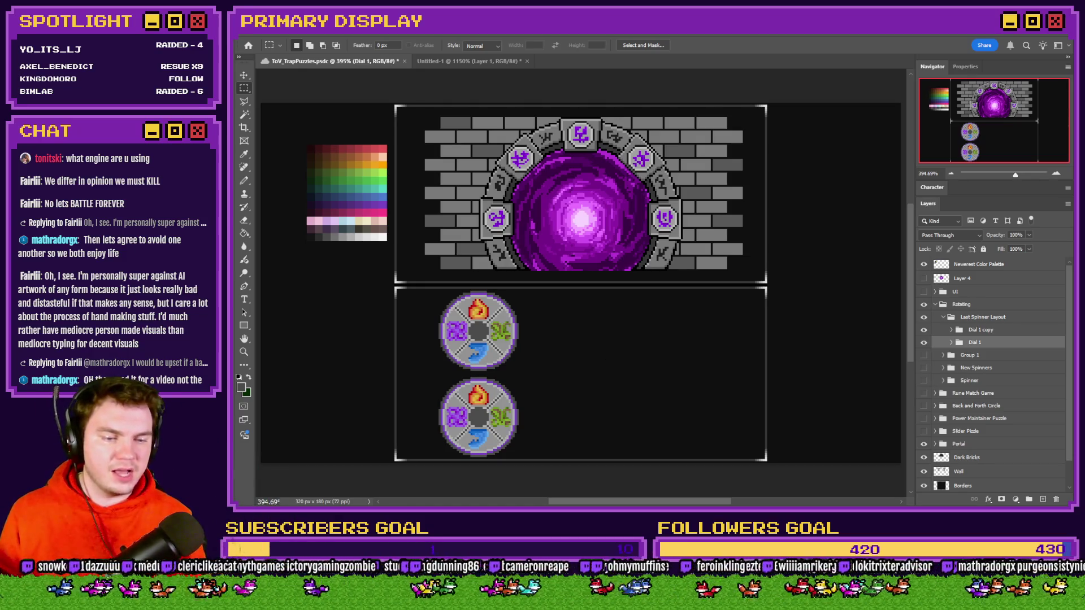
key(alt+Tab)
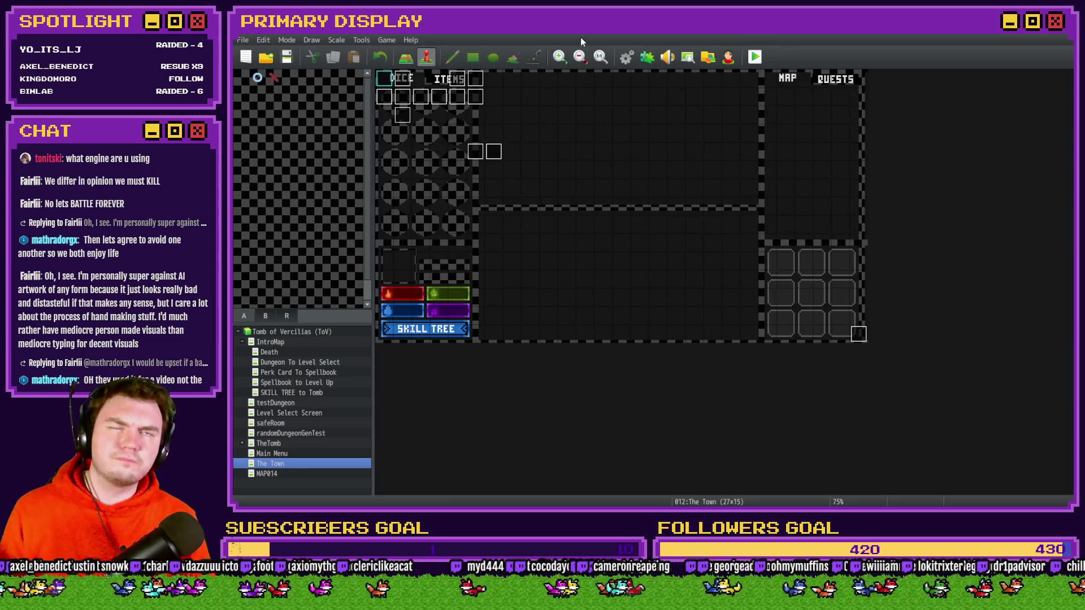
Step: Set the player start on the top-left tile of Perk Card To Spellbook, then save and playtest
click(287, 372)
right_click(393, 86)
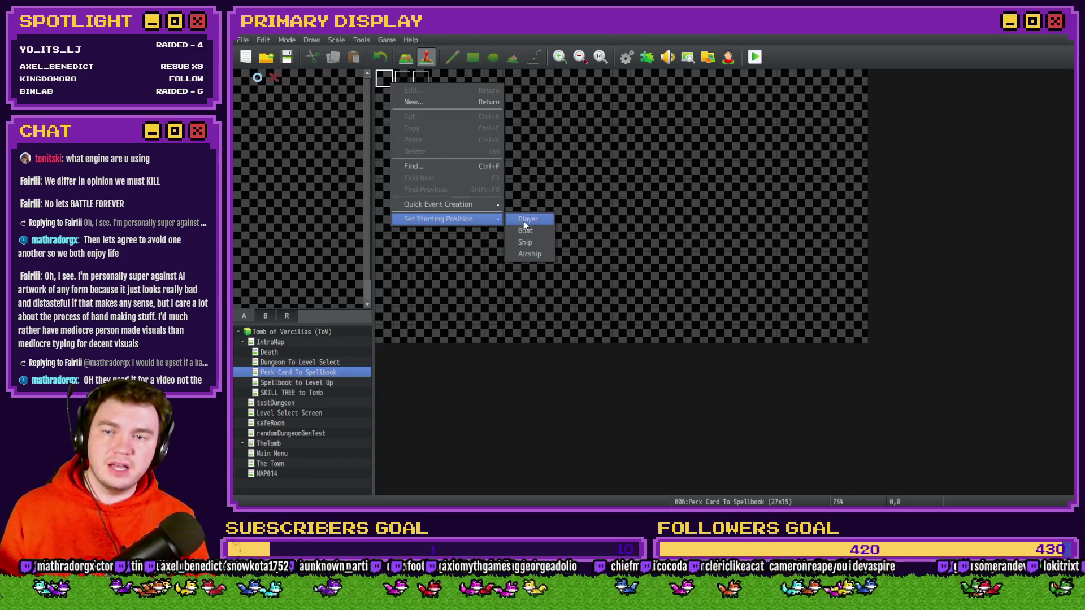
click(525, 222)
click(756, 57)
click(613, 284)
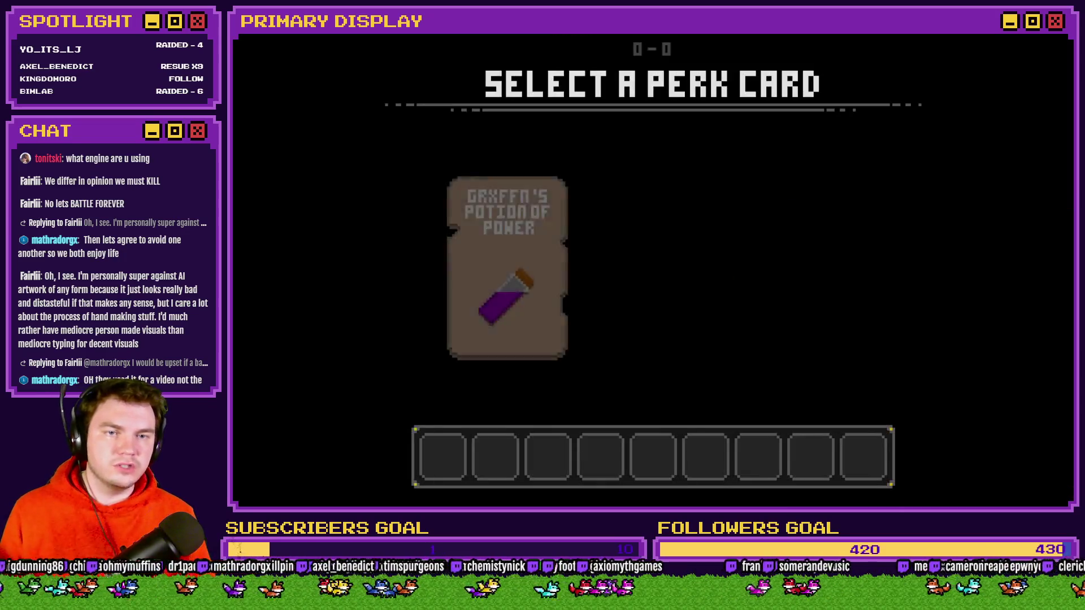
Step: Pick the Spiked Pauldron perk card and walk forward into the skull encounter
mouse_move(662, 216)
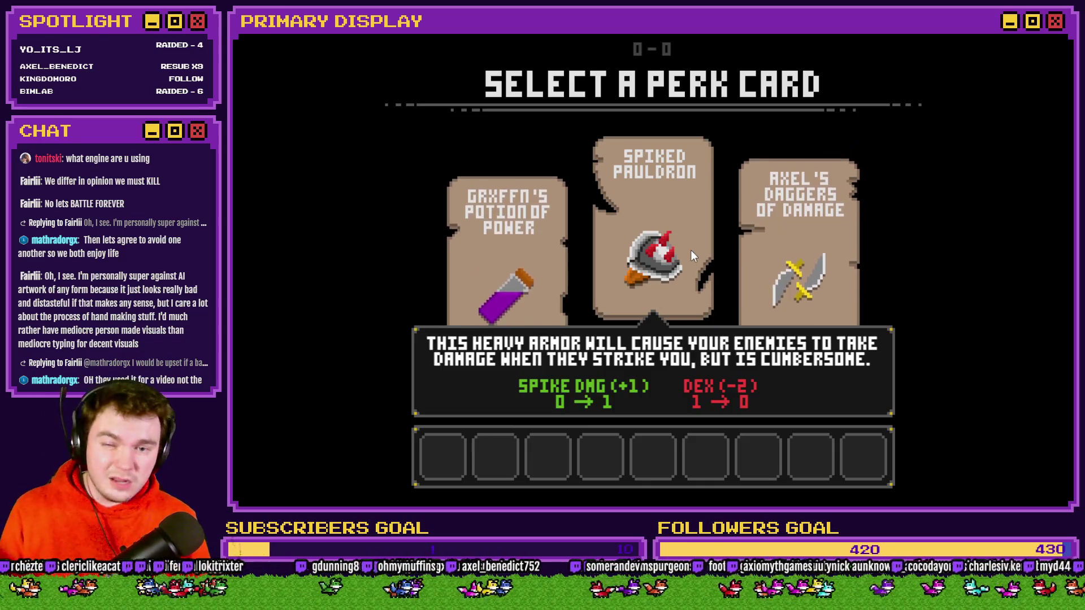
click(692, 255)
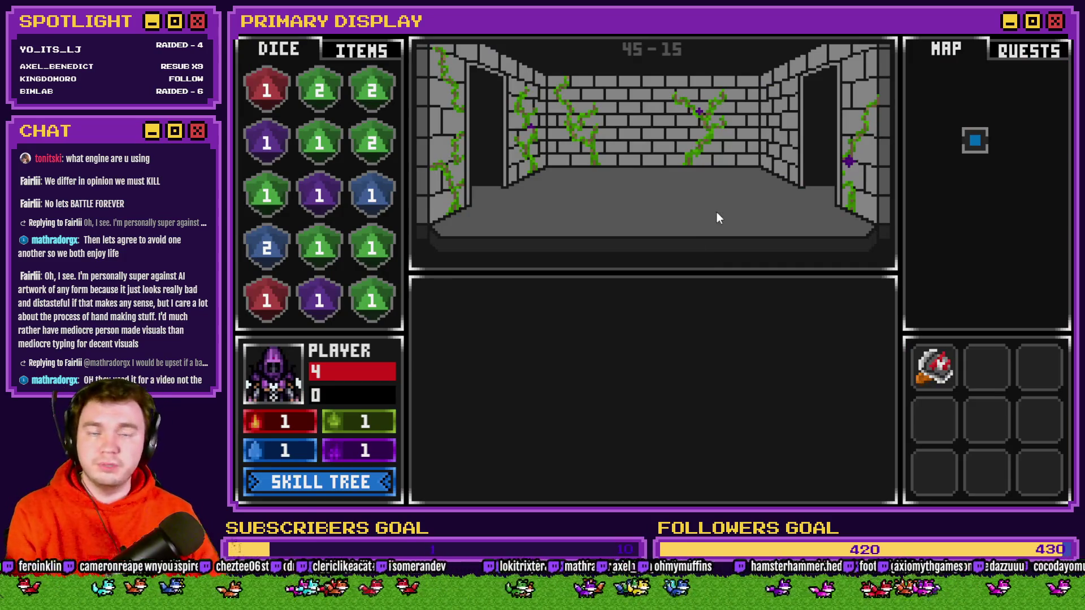
key(w)
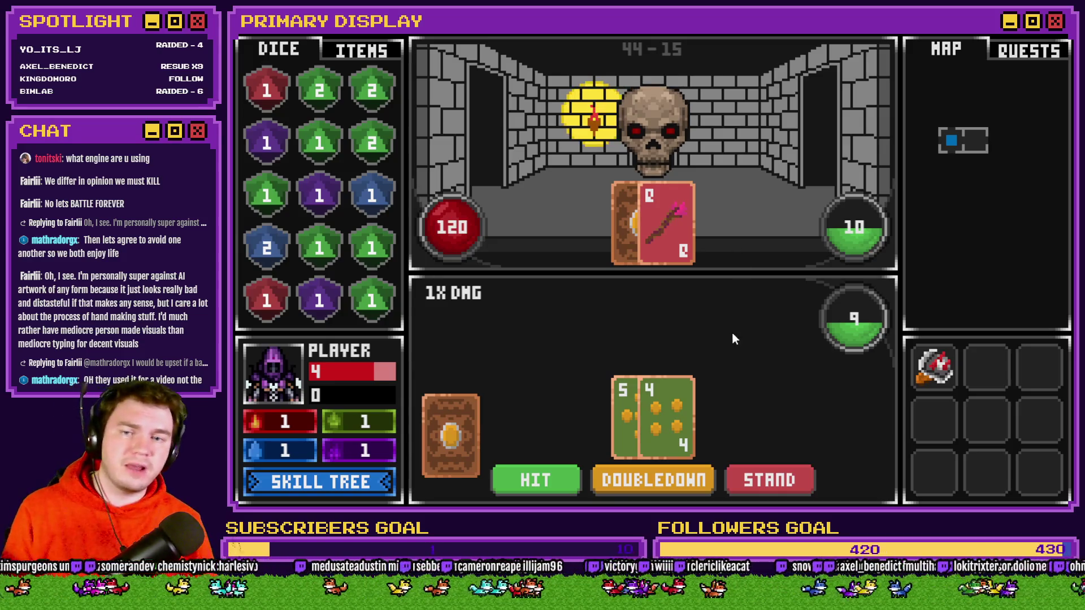
Step: Play several card-battle hands against the skull using HIT and STAND
click(551, 486)
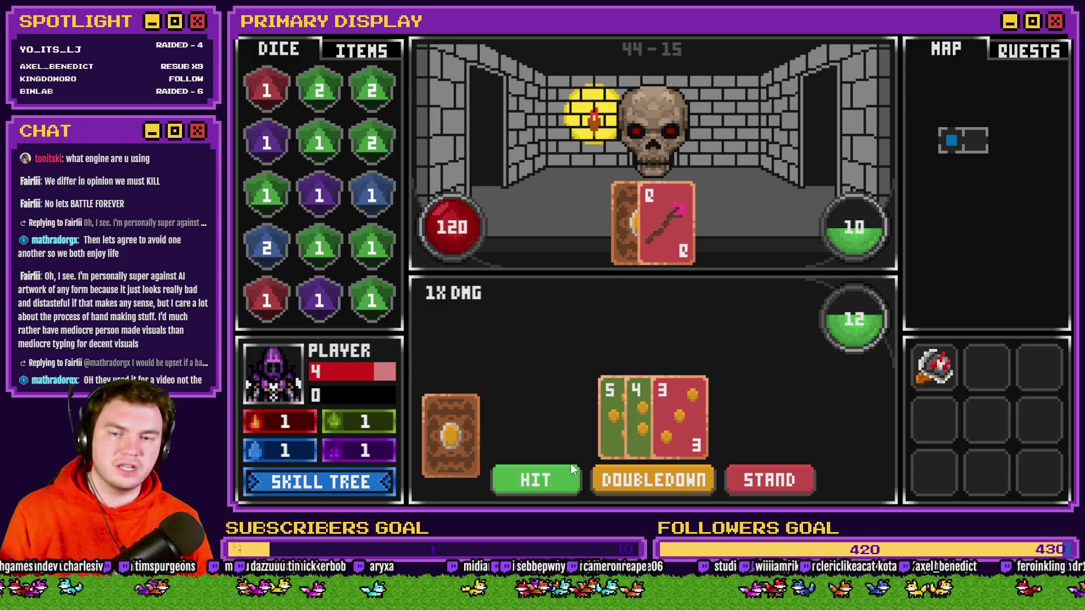
click(528, 483)
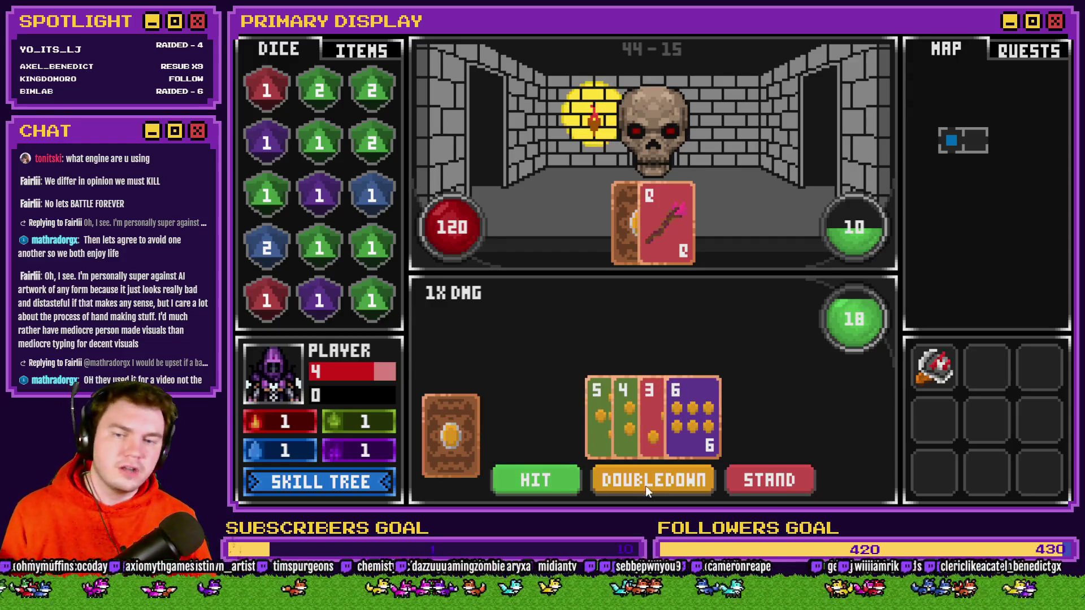
click(750, 481)
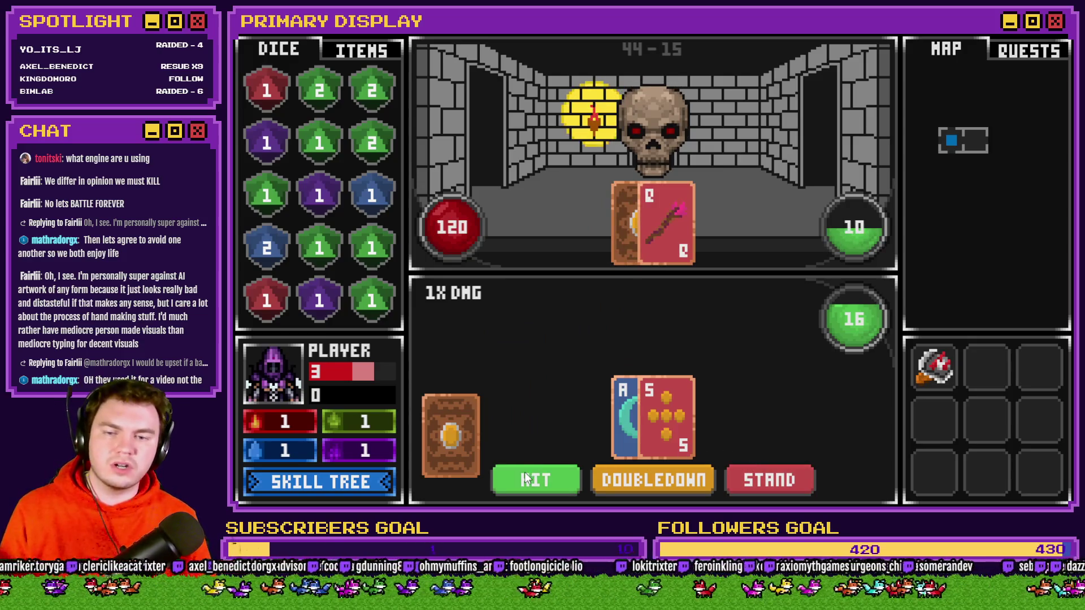
click(536, 479)
click(745, 476)
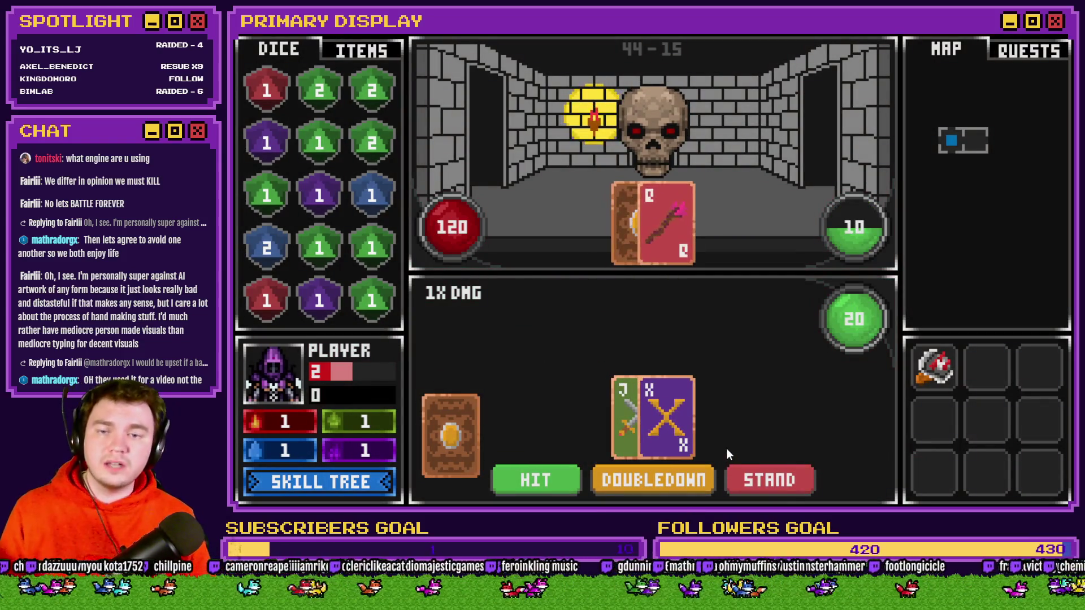
click(758, 481)
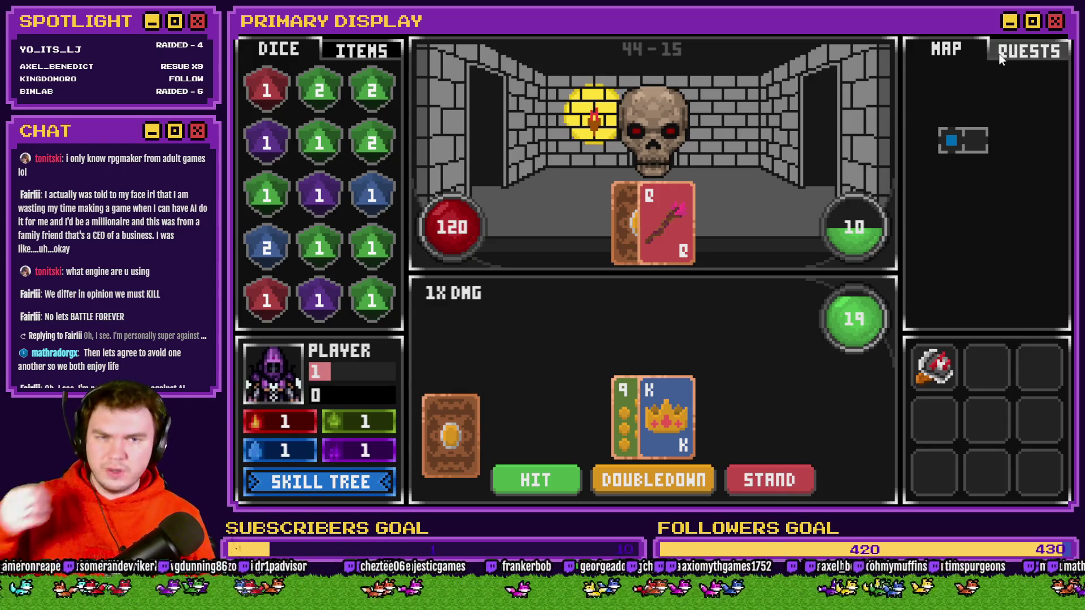
Step: Check the QUESTS/MAP and ITEMS/DICE tabs, then leave fullscreen and close the playtest
click(1029, 49)
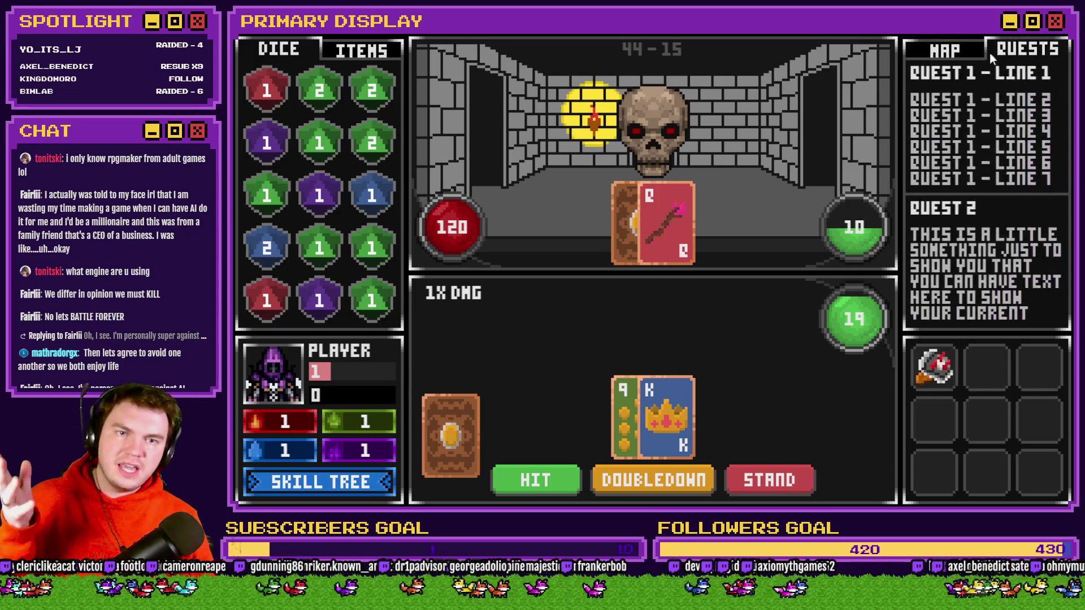
click(967, 44)
click(324, 49)
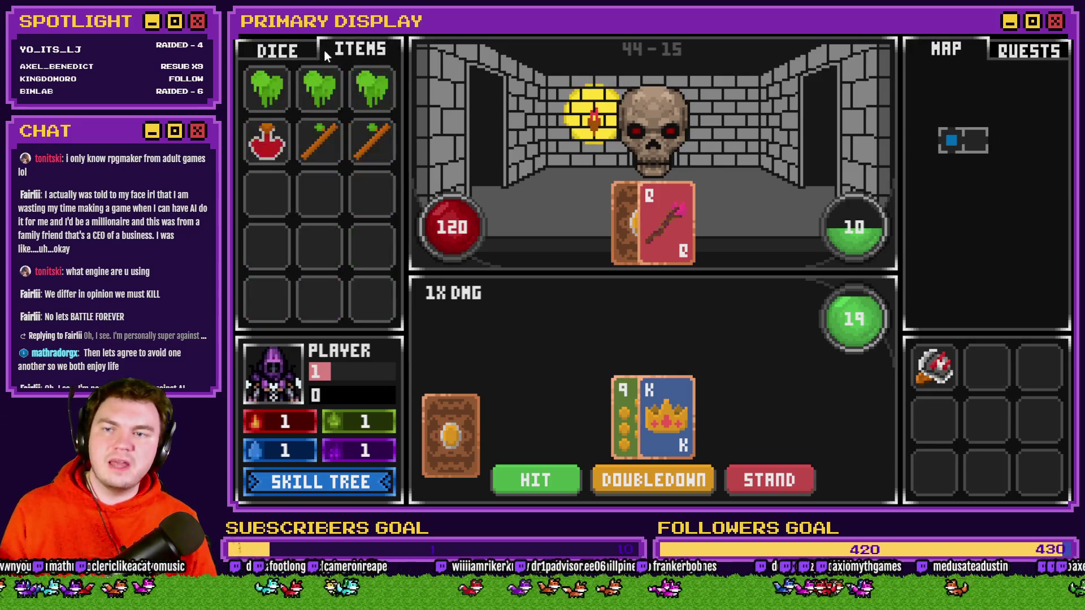
click(279, 49)
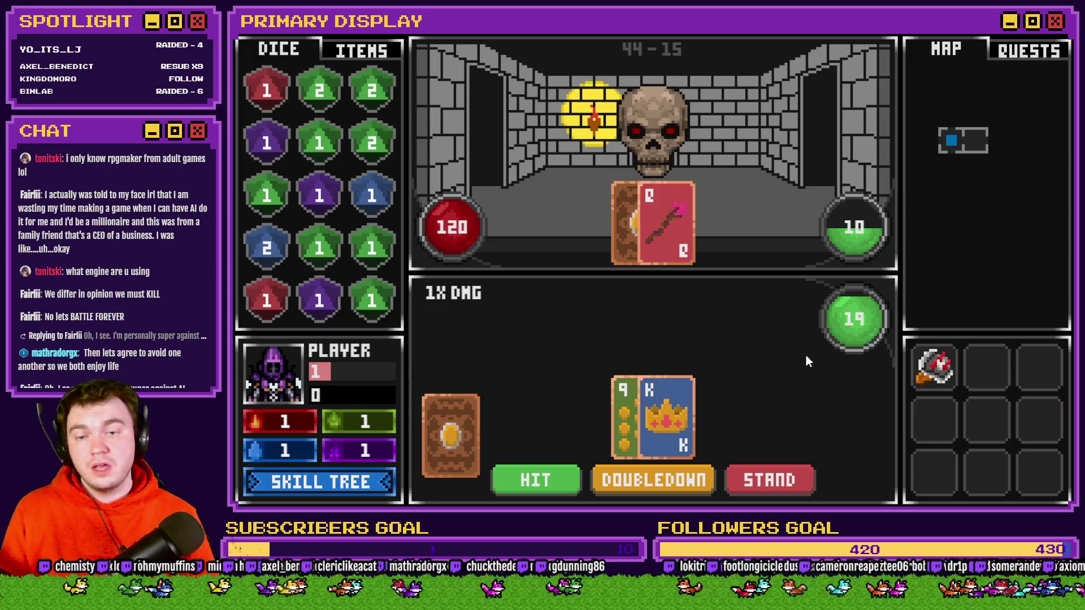
key(alt+Return)
click(971, 97)
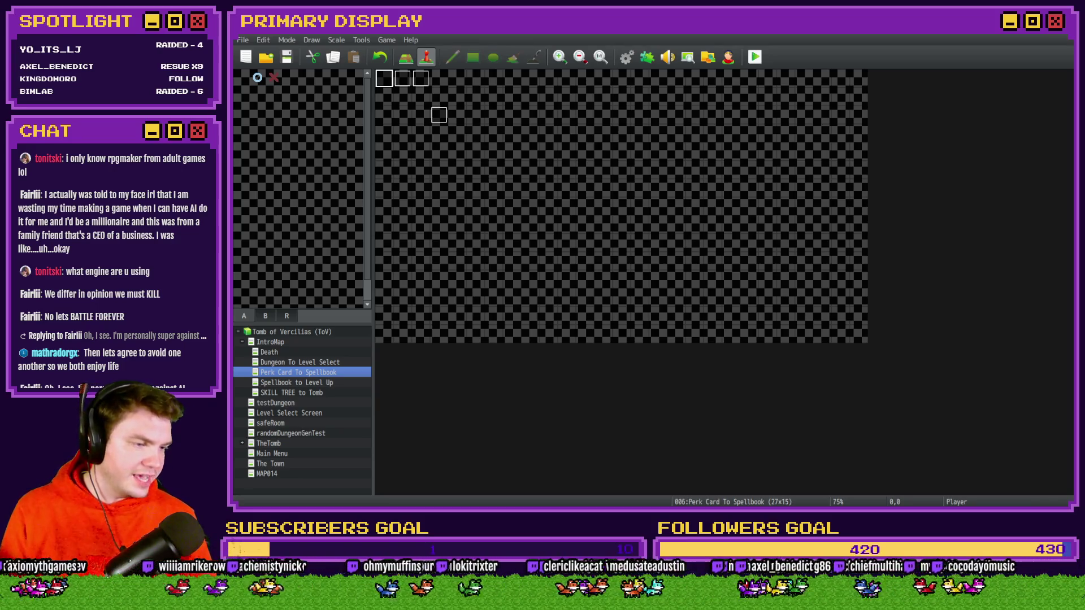
Step: Back in Photoshop, delete the Dial 1 copy group, expand Dial 1, and save the document
key(alt+Tab)
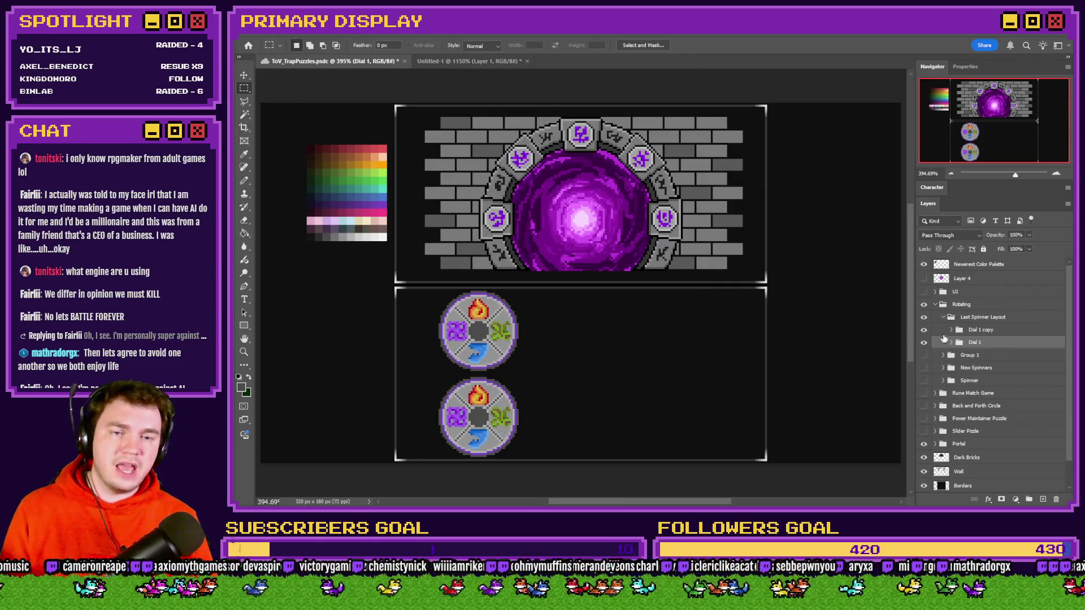
click(966, 333)
key(Delete)
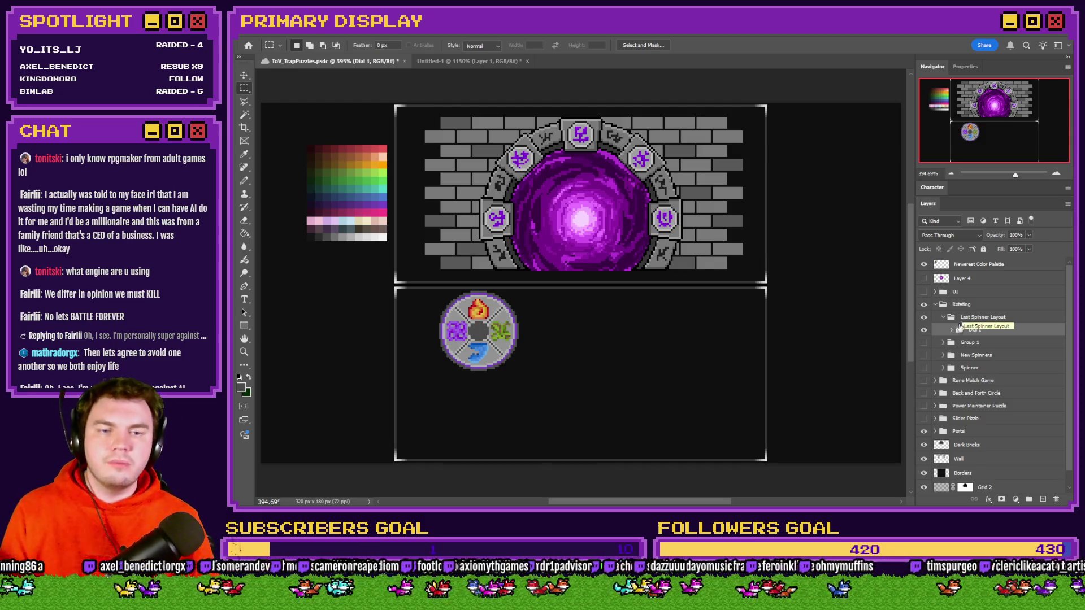
click(952, 330)
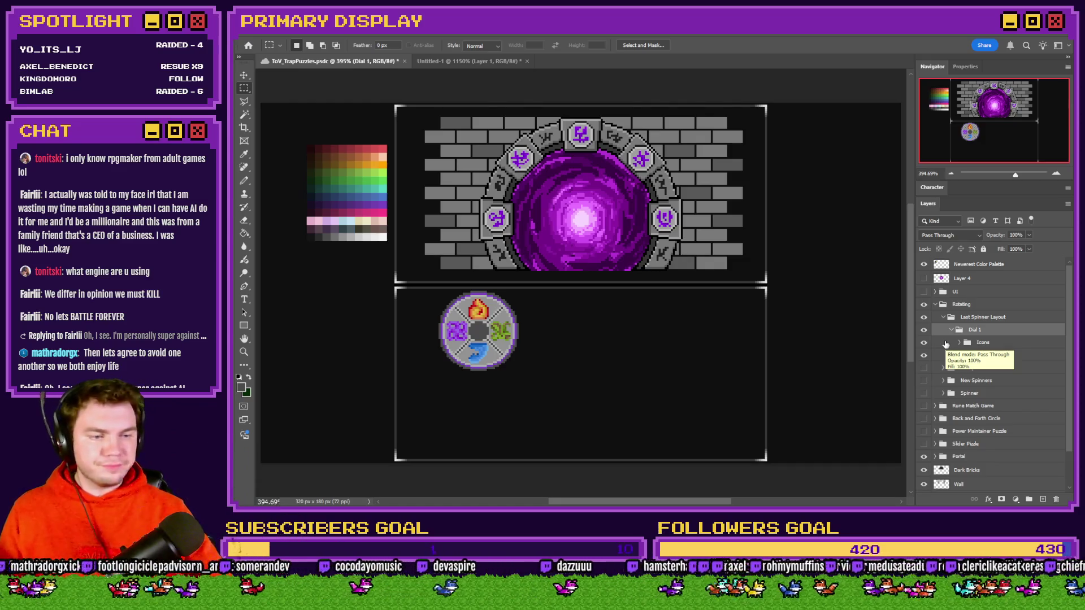
key(ctrl+s)
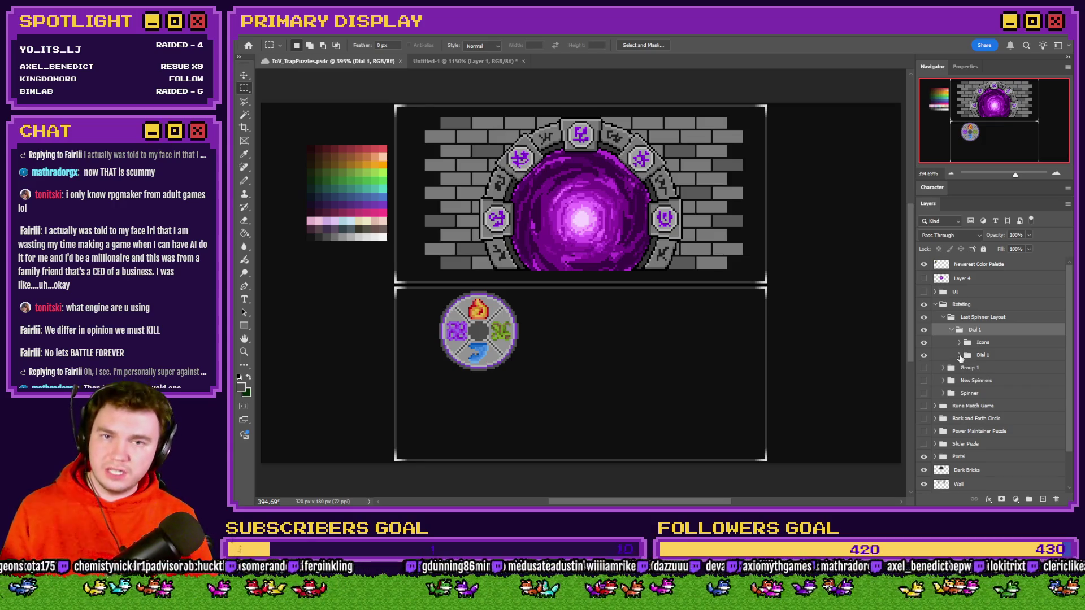
Step: Expand the inner Dial 1 group, toggle the Overlay/Filler layer off and on, and zoom in
click(960, 355)
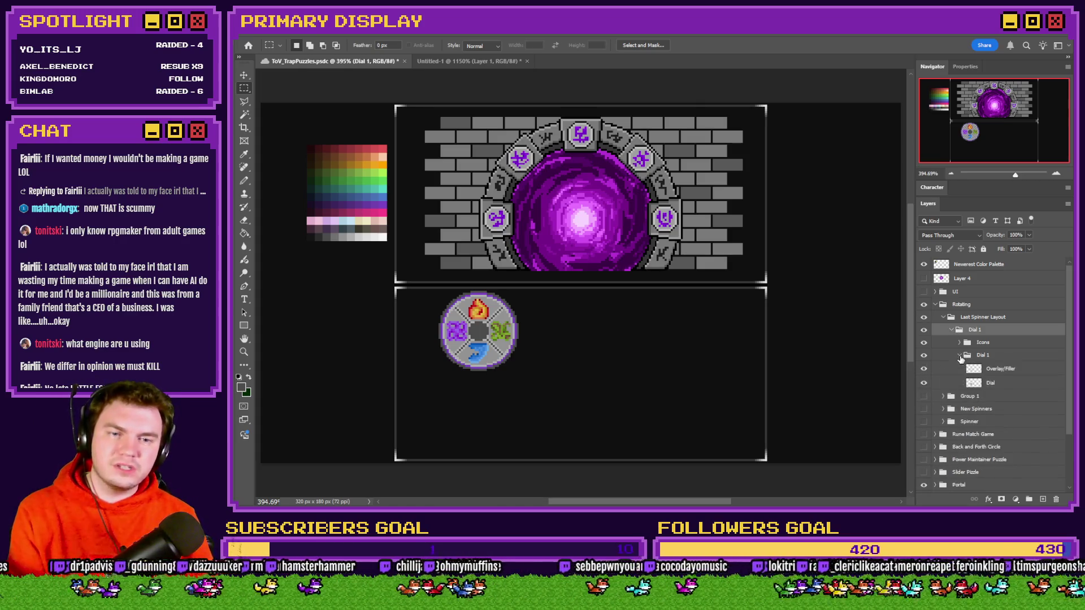
click(924, 369)
click(924, 369)
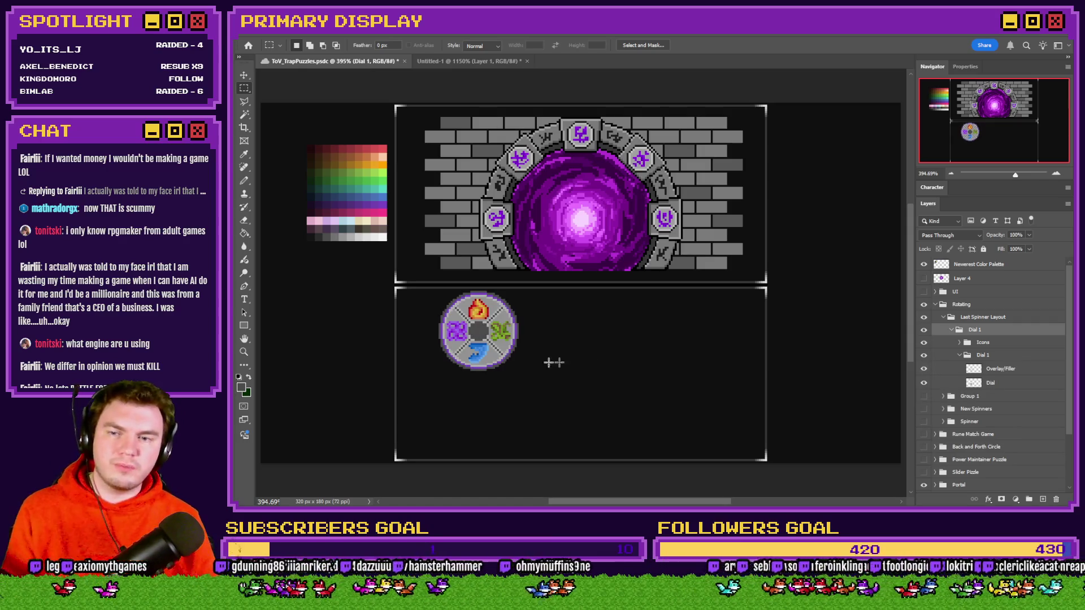
scroll(458, 337, up, 3)
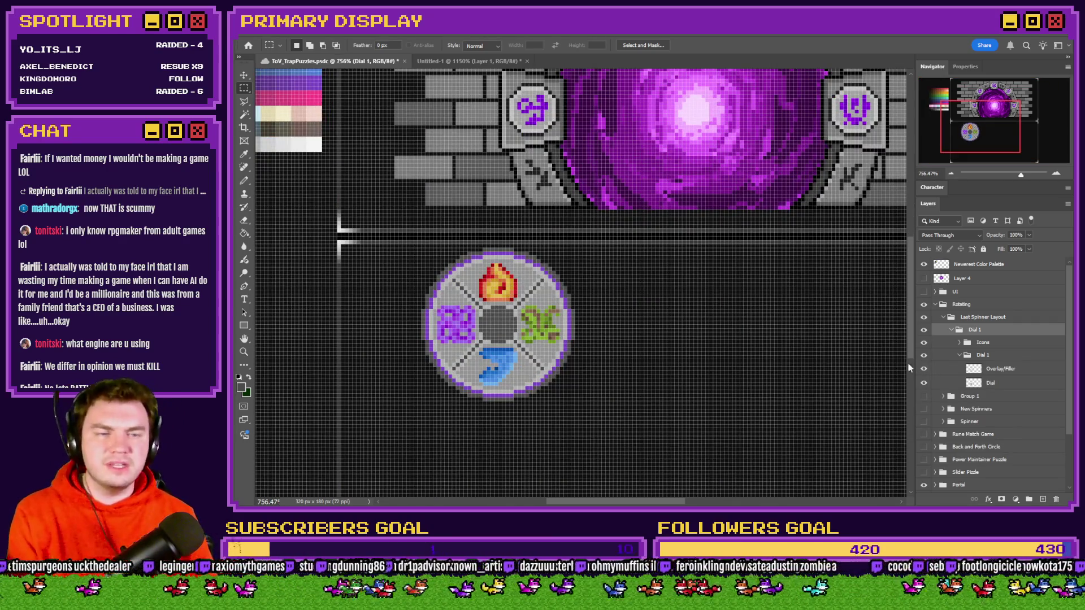
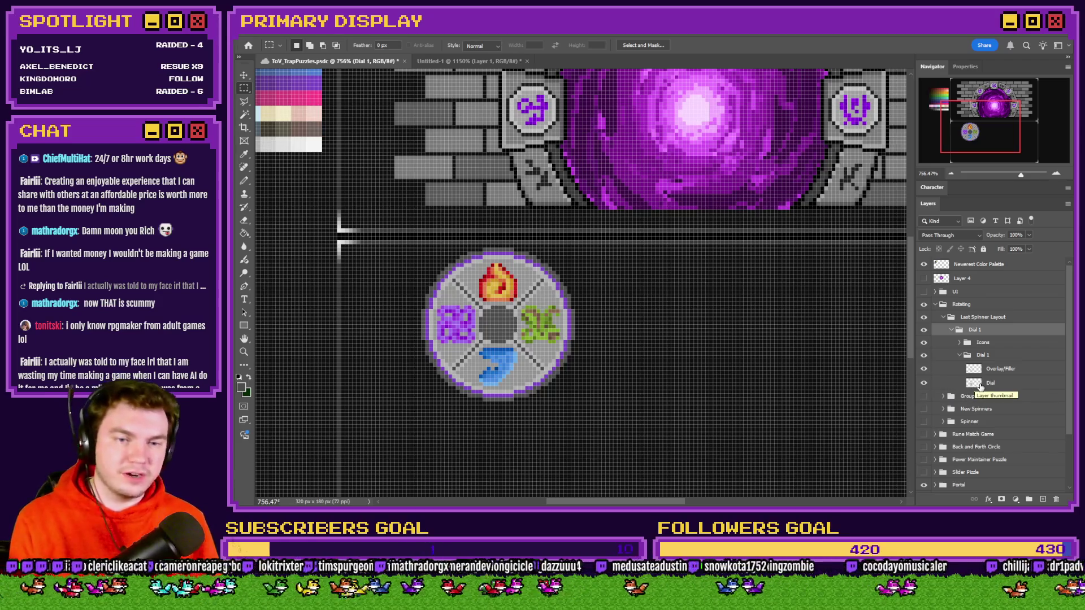
Step: Select the Dial layer in the Dial 1 group and launch Windows Calculator
click(982, 385)
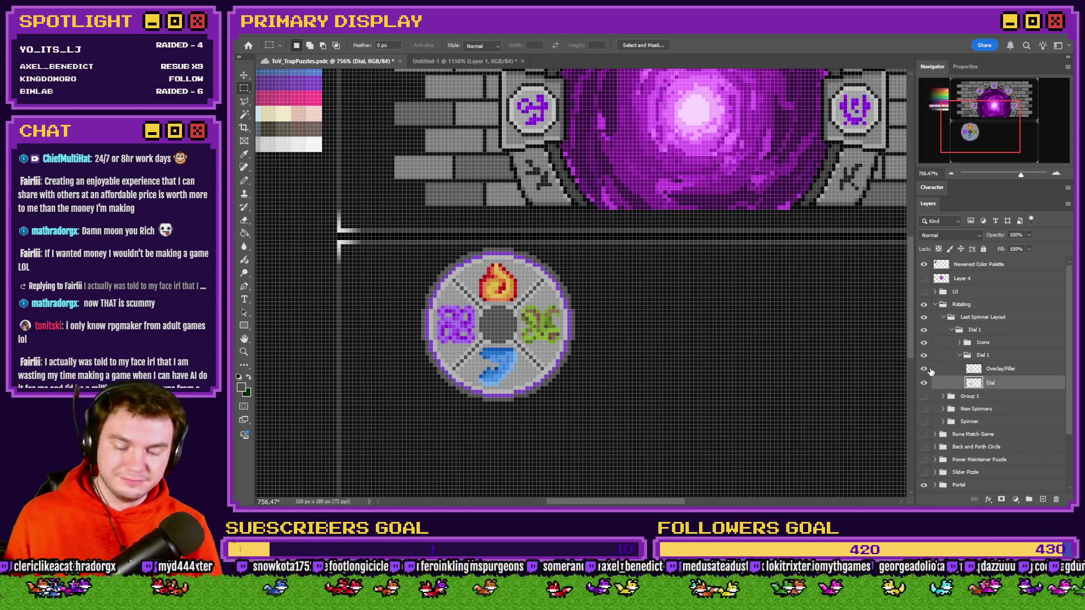
key(XF86Calculator)
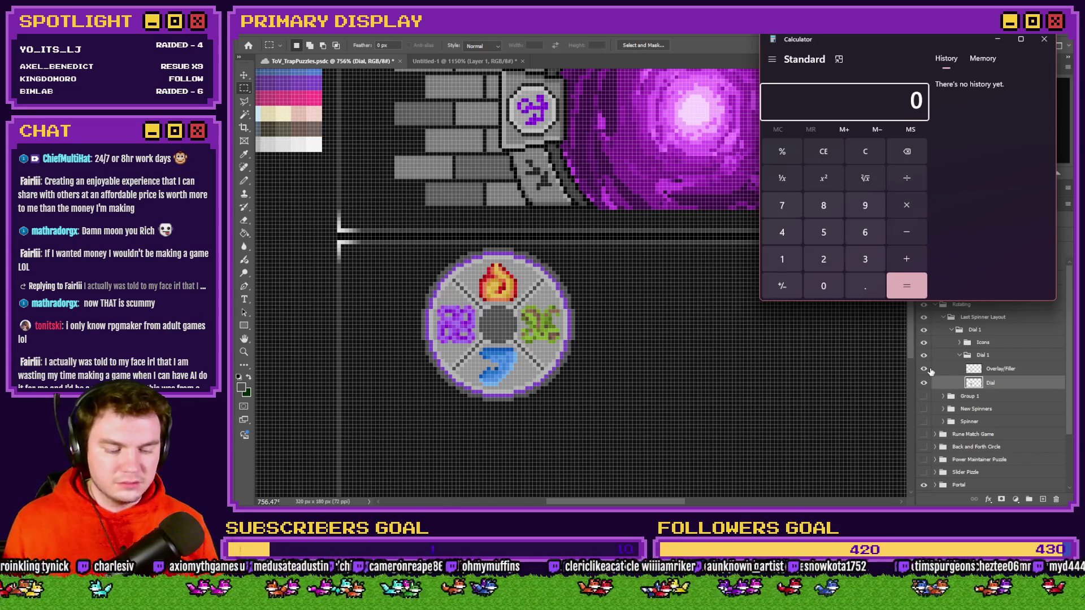
Step: Calculate 5 × 4 = 20, multiply by 24 to get 480, then close Calculator
text(5*4)
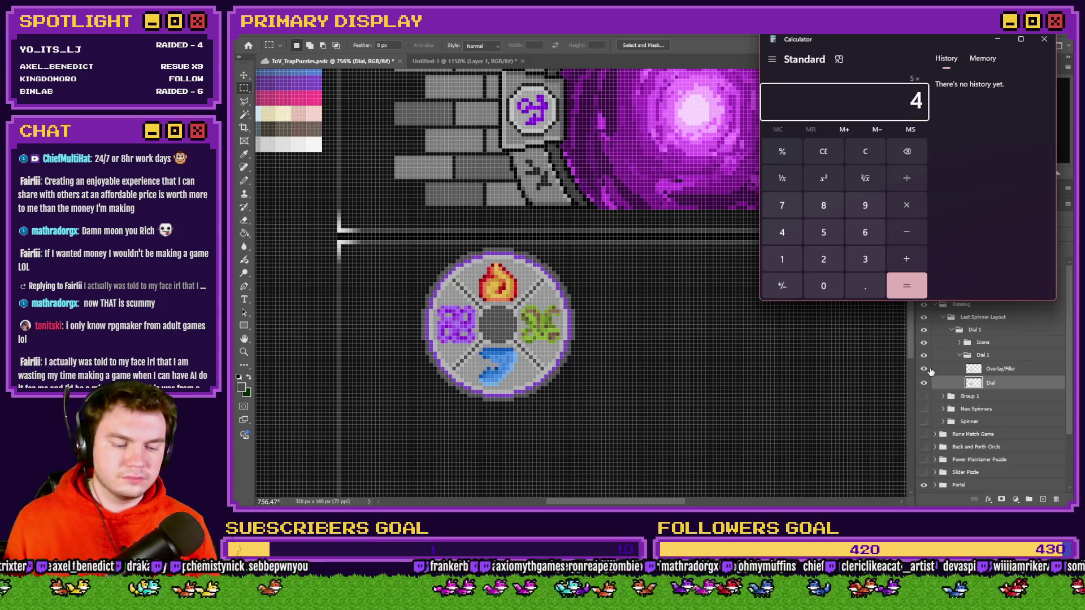
key(Return)
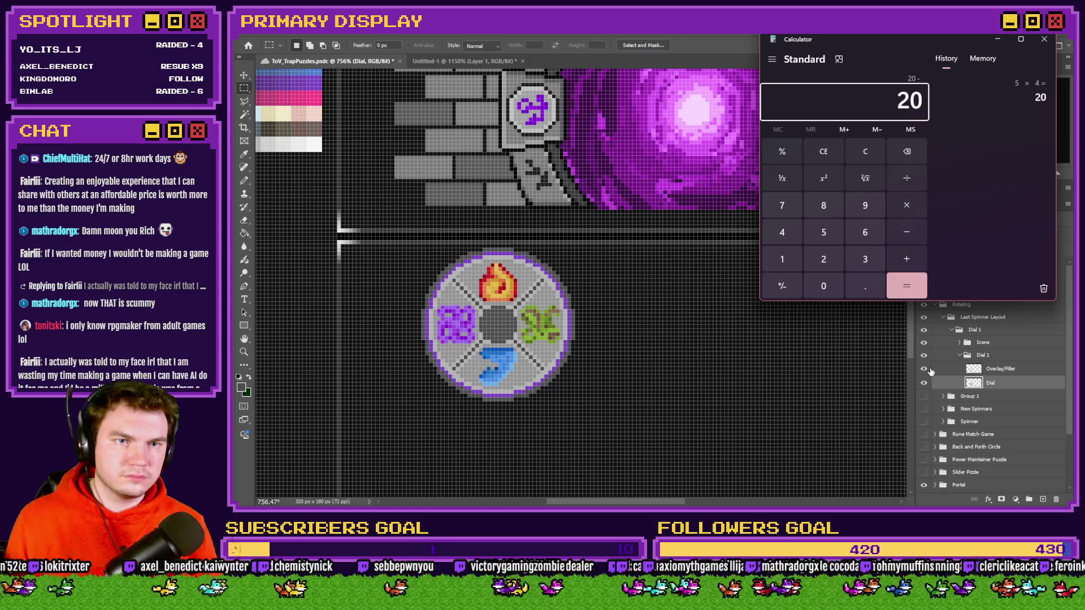
text(*)
text(24)
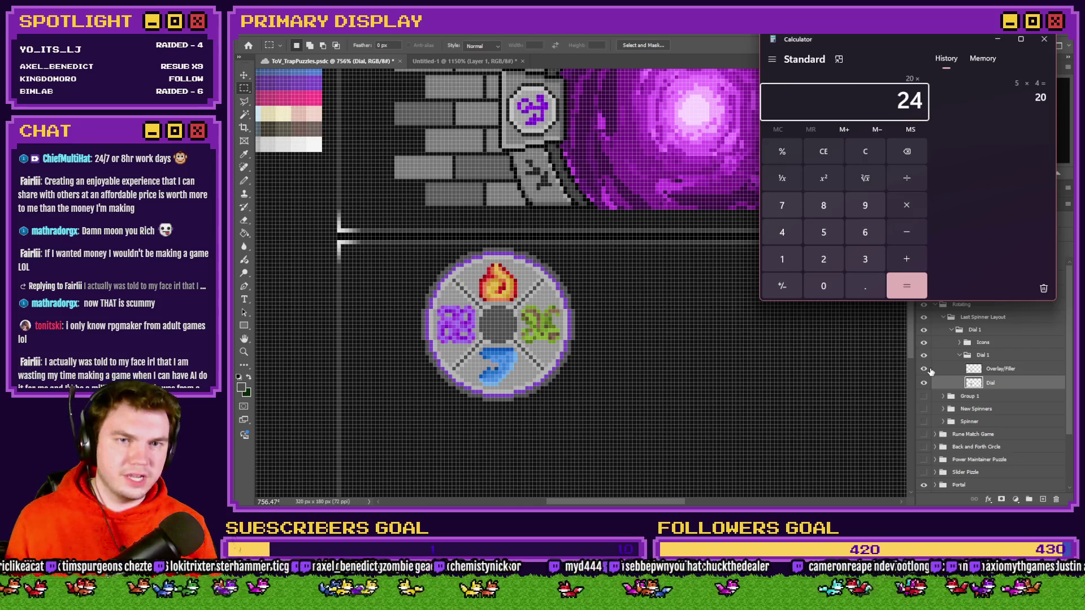
key(Return)
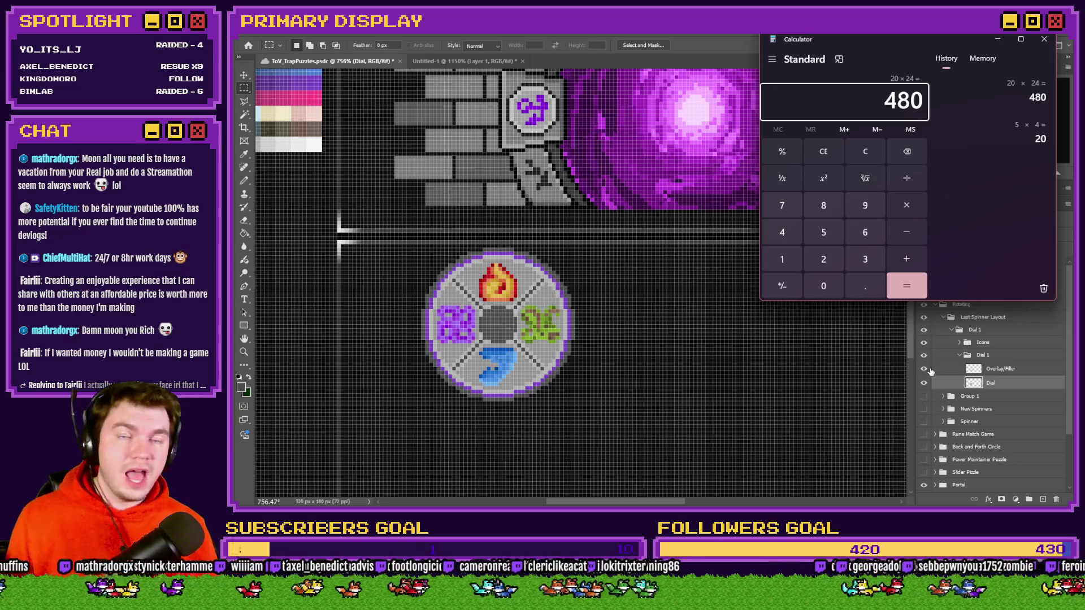
click(1043, 39)
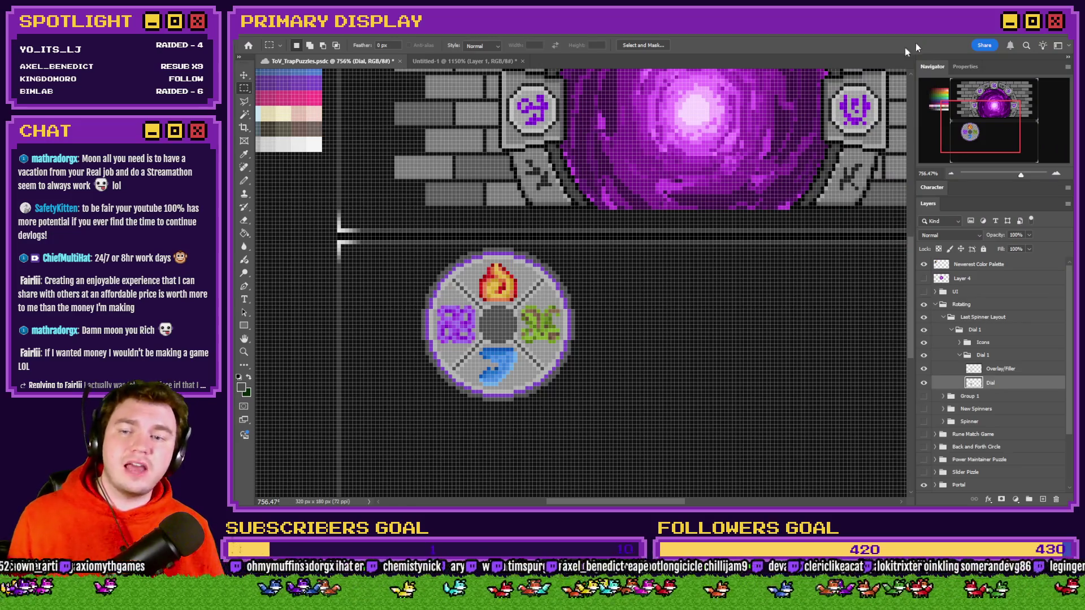
Step: Zoom around the dial and switch from the marquee list to the Elliptical Marquee Tool
scroll(506, 337, up, 3)
scroll(506, 337, up, 1)
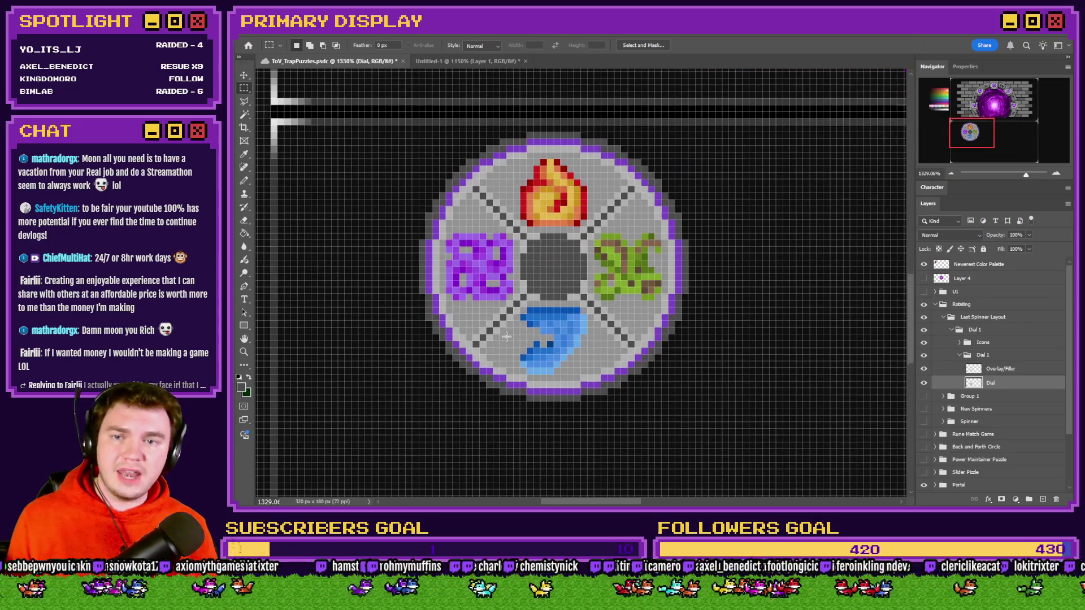
scroll(511, 334, left, 2)
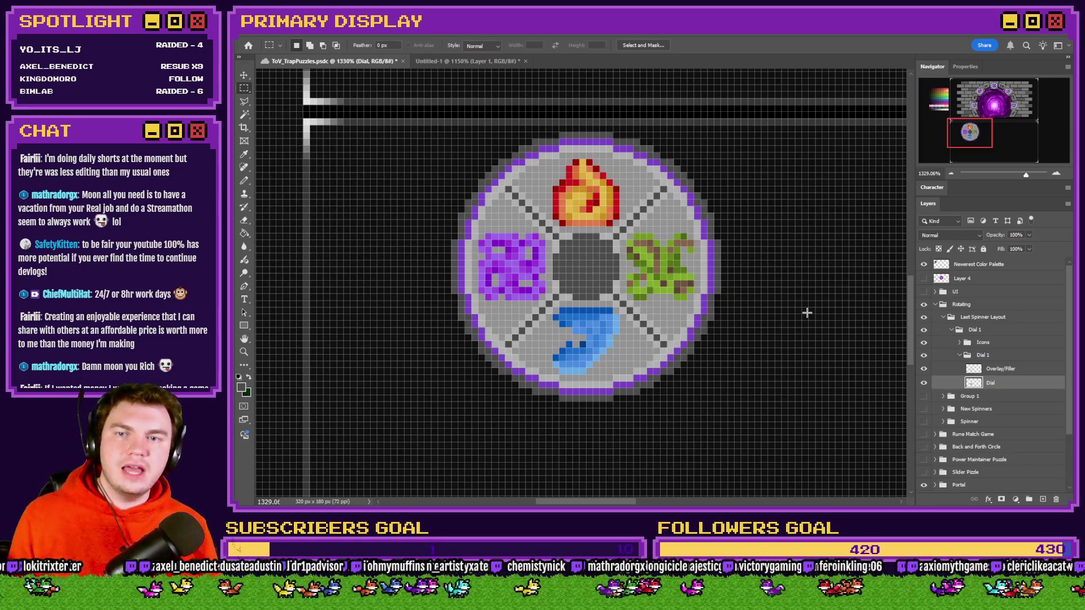
scroll(609, 291, down, 5)
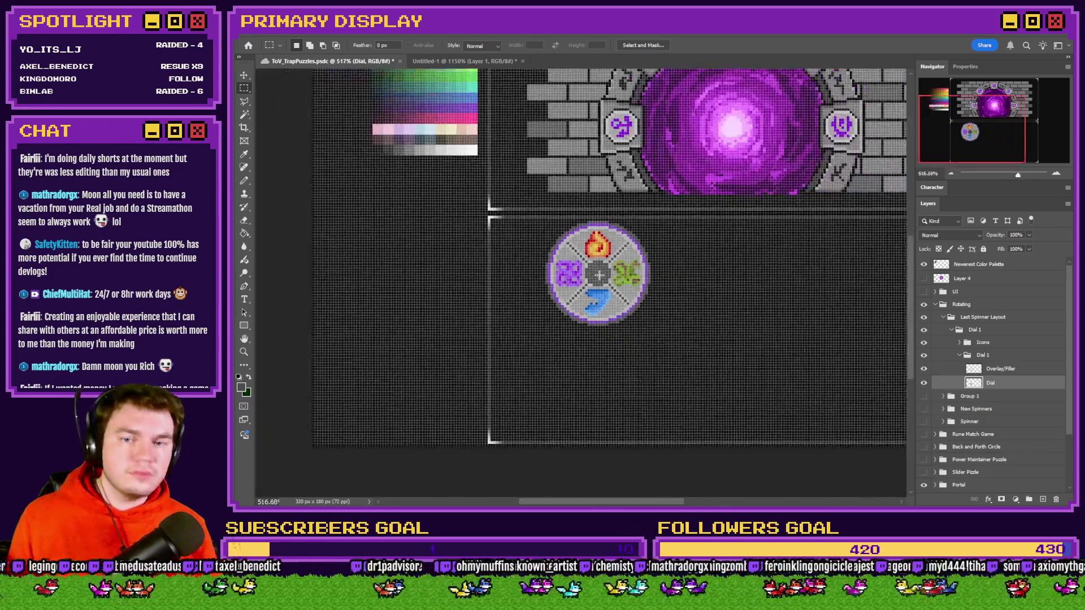
scroll(609, 292, up, 4)
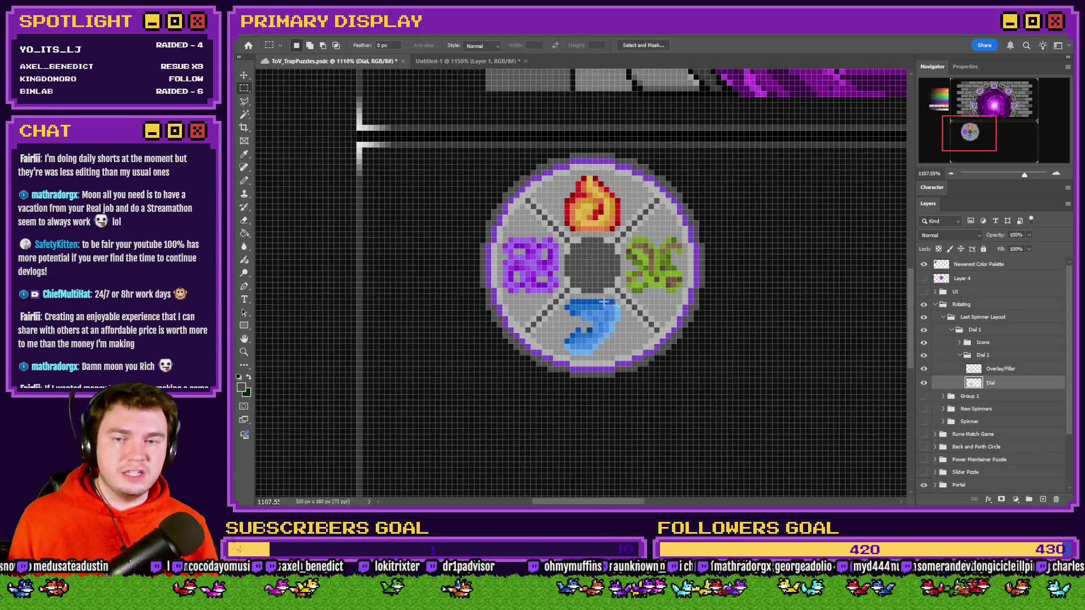
scroll(603, 300, down, 2)
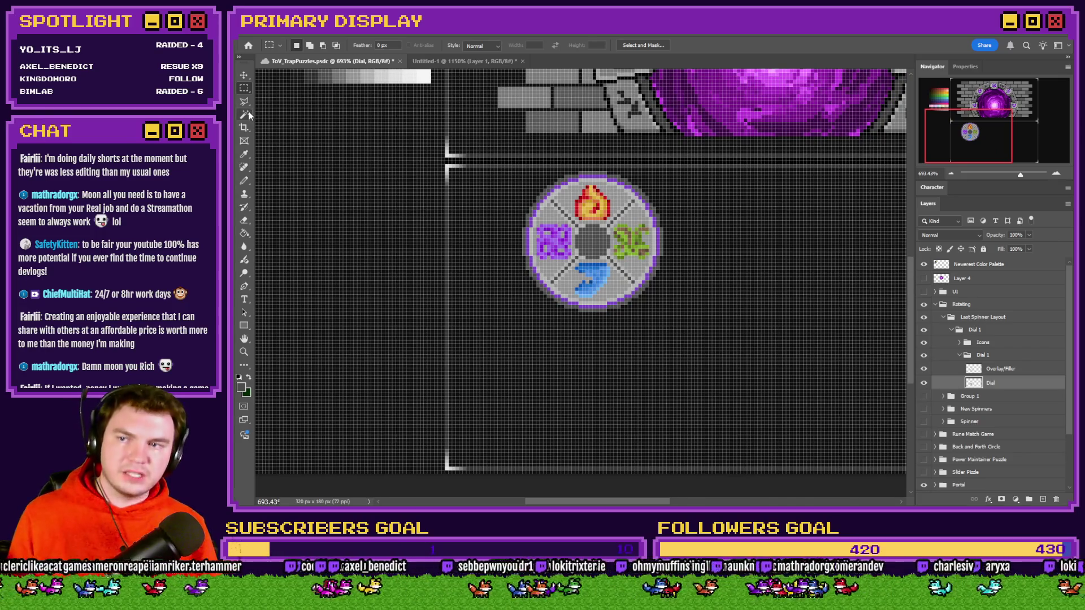
right_click(244, 87)
click(288, 100)
scroll(709, 340, up, 1)
scroll(708, 340, down, 1)
scroll(739, 358, up, 1)
Step: Fill a circular selection at the dial's lower right with grey on a new layer
mouse_move(616, 256)
mouse_down()
mouse_move(787, 382)
mouse_move(872, 462)
mouse_move(865, 455)
mouse_up()
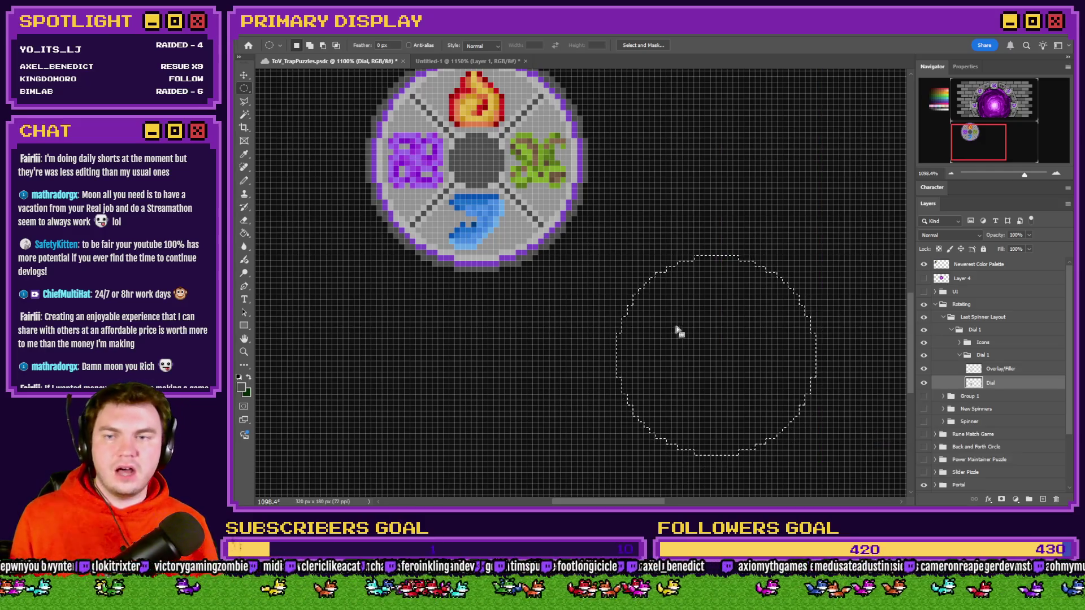
click(245, 232)
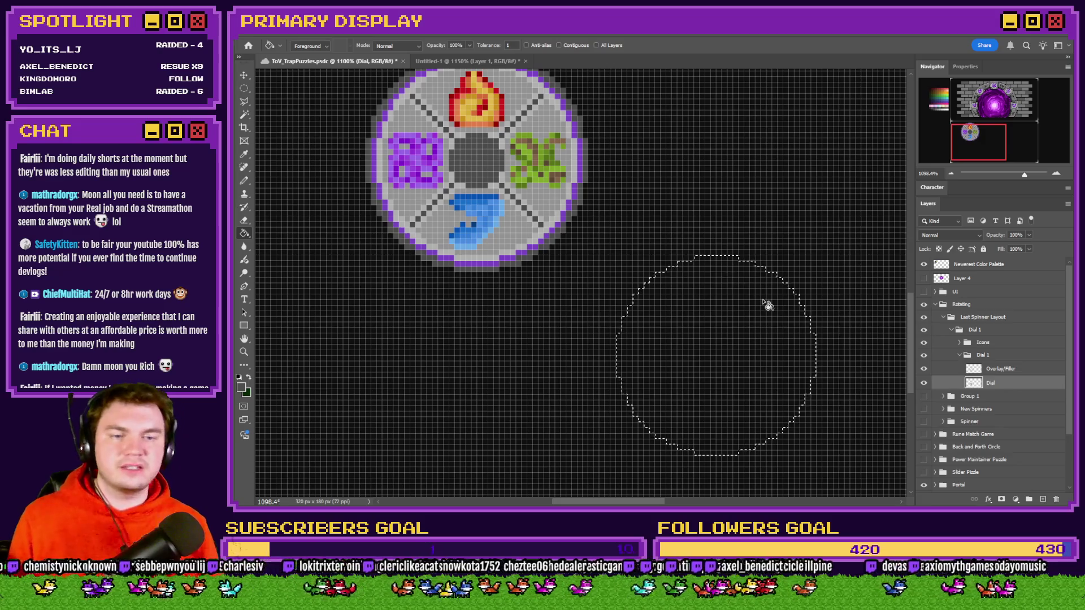
key(ctrl+alt+shift+n)
click(779, 367)
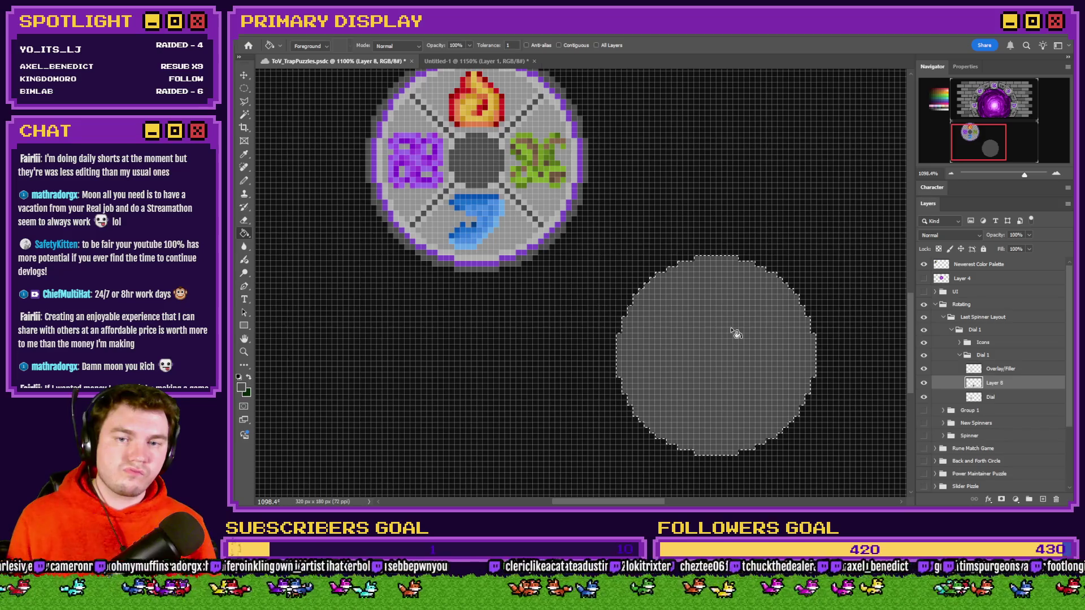
Step: Draw a 29 px circular selection and move it onto the grey disc
click(244, 89)
mouse_move(817, 249)
mouse_down()
mouse_move(615, 443)
mouse_move(787, 252)
mouse_move(691, 374)
mouse_move(645, 407)
mouse_move(642, 424)
mouse_up()
drag(725, 328, 723, 346)
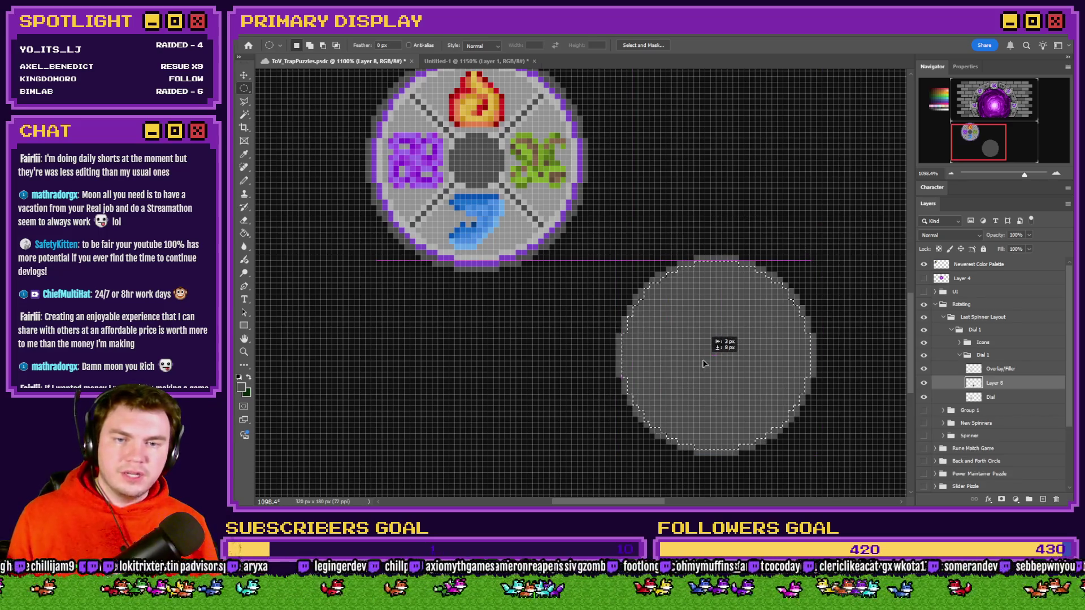
key(g)
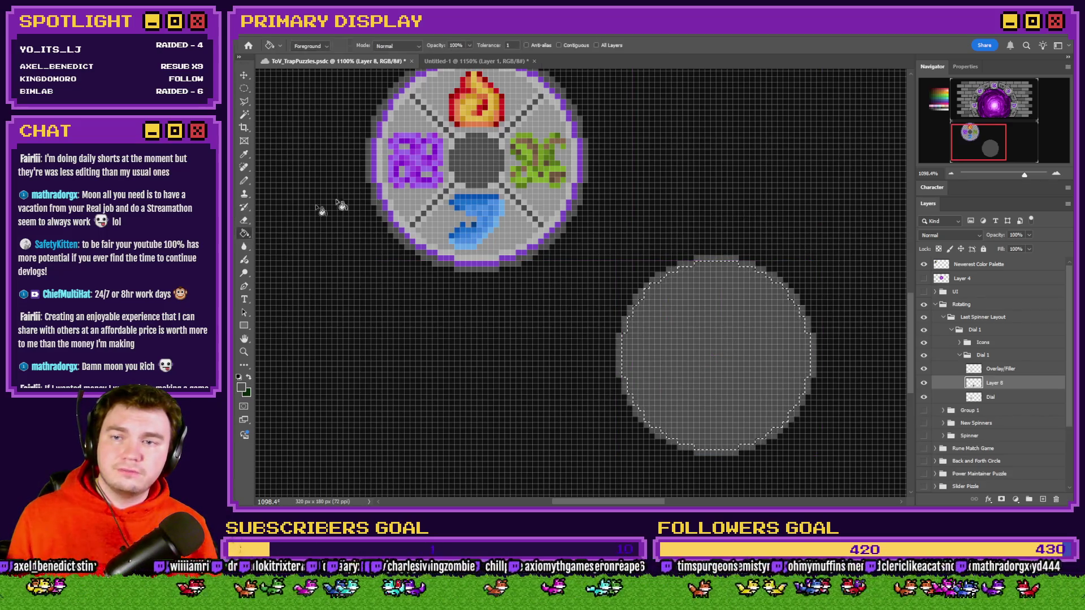
scroll(327, 211, up, 1)
Step: Sample the existing dial's light grey and fill the grey disc with it
alt+click(460, 102)
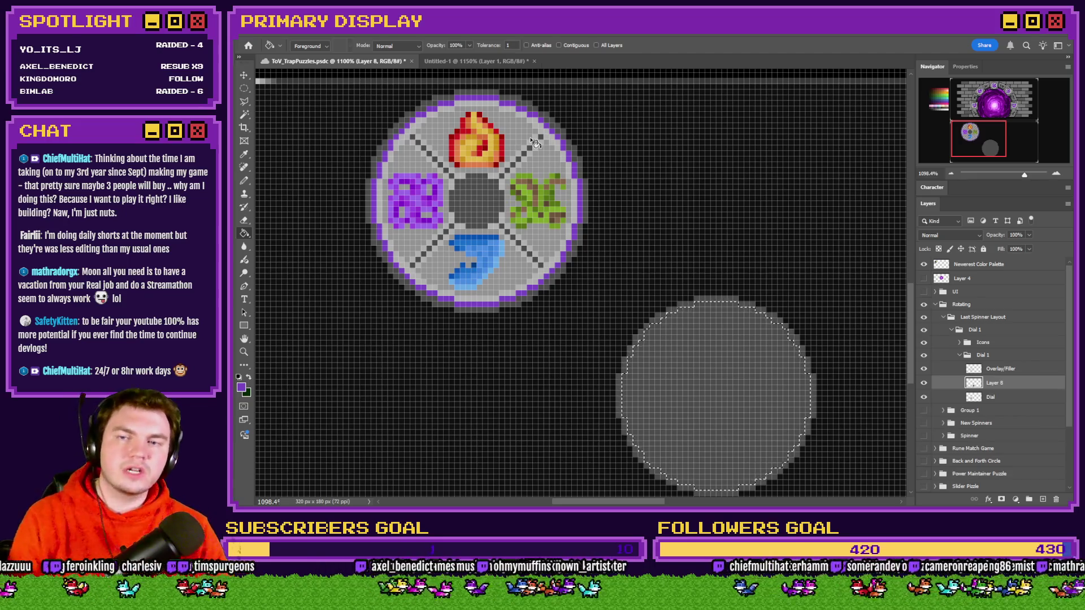
alt+click(507, 107)
click(729, 324)
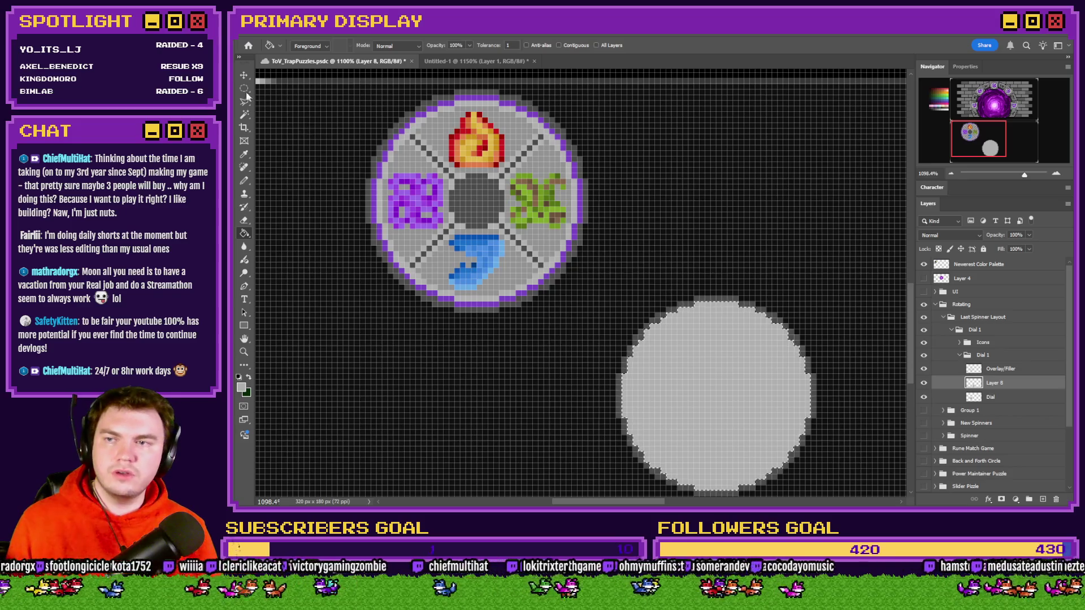
Step: Delete a 31 px circle from the disc's middle to leave a ring, and name its layer Overlay
key(m)
mouse_move(827, 285)
mouse_down()
mouse_move(788, 390)
mouse_move(667, 447)
mouse_move(627, 486)
mouse_up()
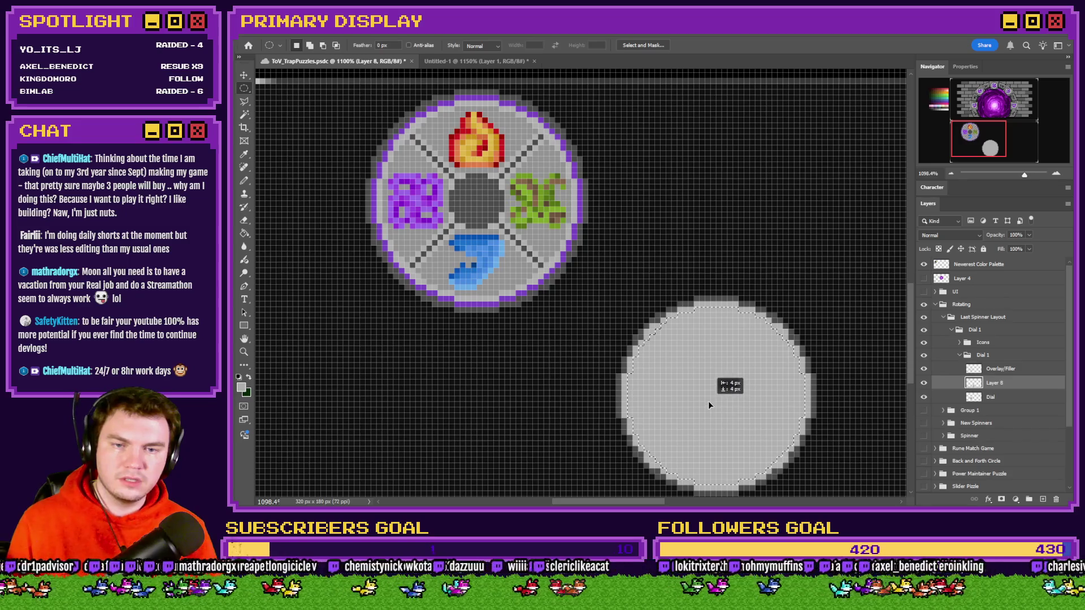
key(Delete)
key(ctrl+d)
double_click(996, 383)
text(Overlay)
key(Return)
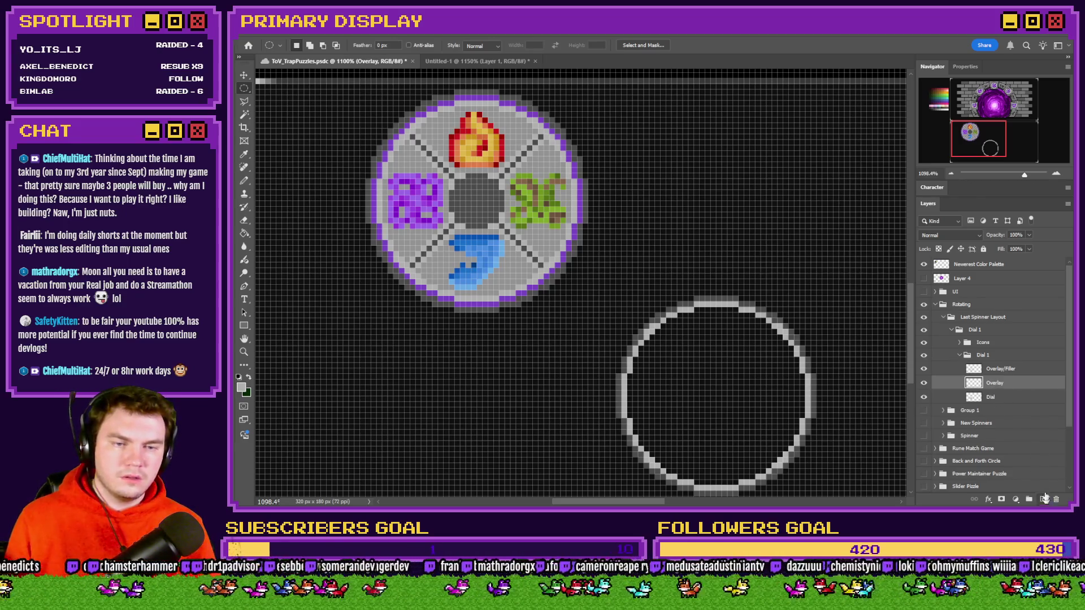
Step: Add a layer named Dial below Overlay and select a 35 px circle inside the ring
key(ctrl+shift+alt+n)
drag(1013, 389, 1010, 402)
double_click(994, 397)
text(D)
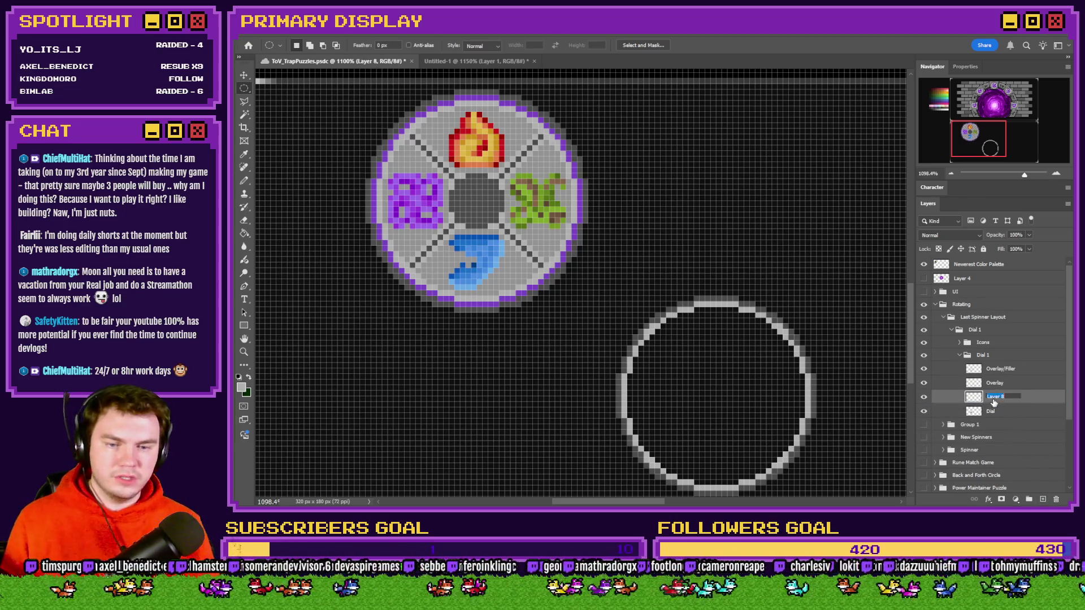
text(ial)
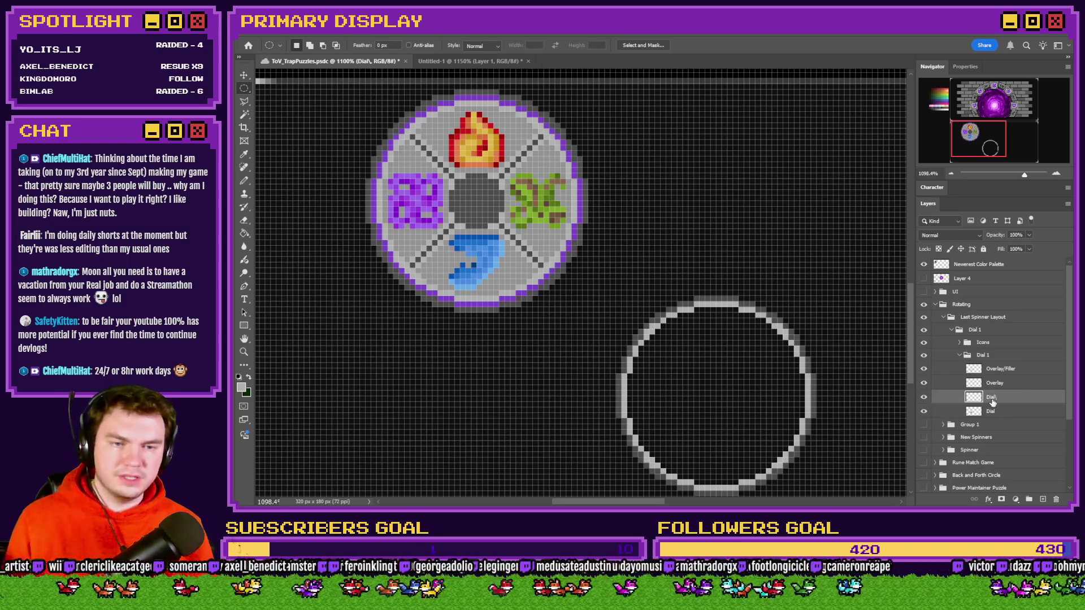
key(Return)
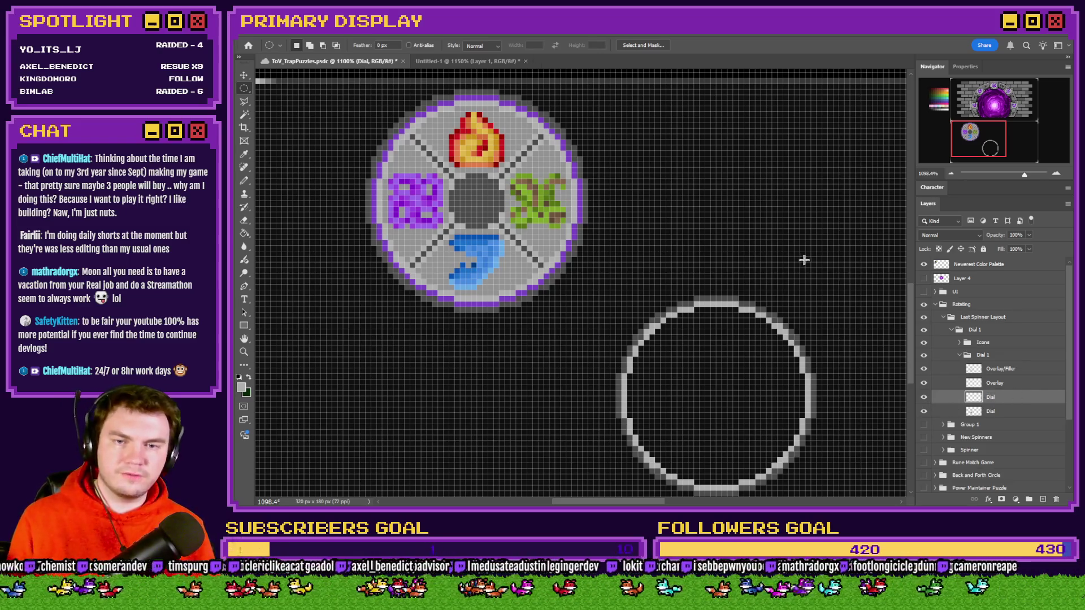
mouse_move(813, 257)
mouse_down()
mouse_move(588, 443)
mouse_move(620, 493)
mouse_up()
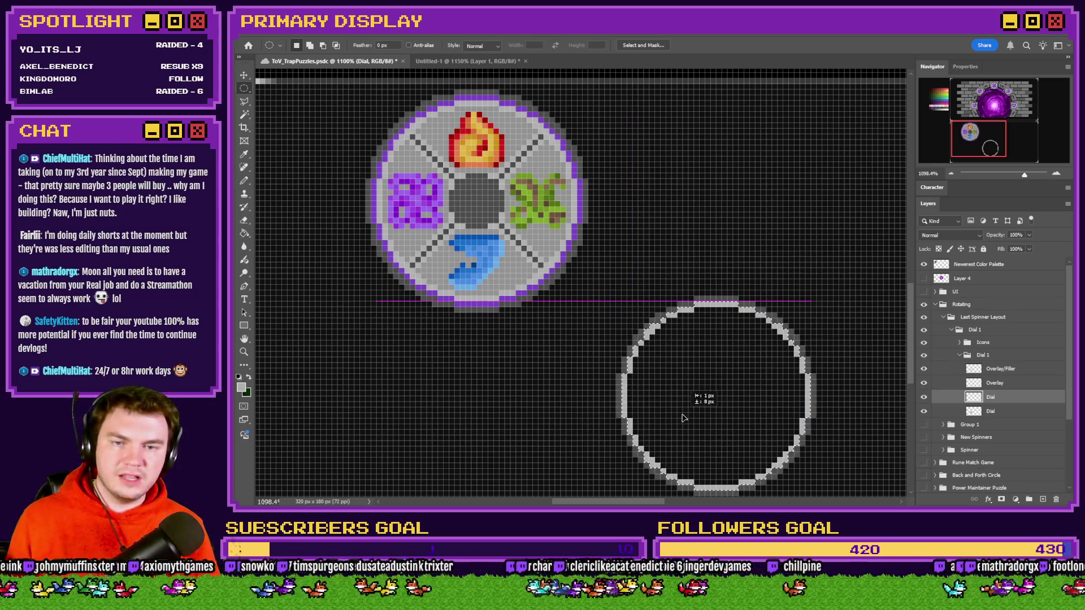
Step: Fill the ring's interior with light grey on the Dial layer
click(244, 233)
click(683, 373)
key(ctrl+d)
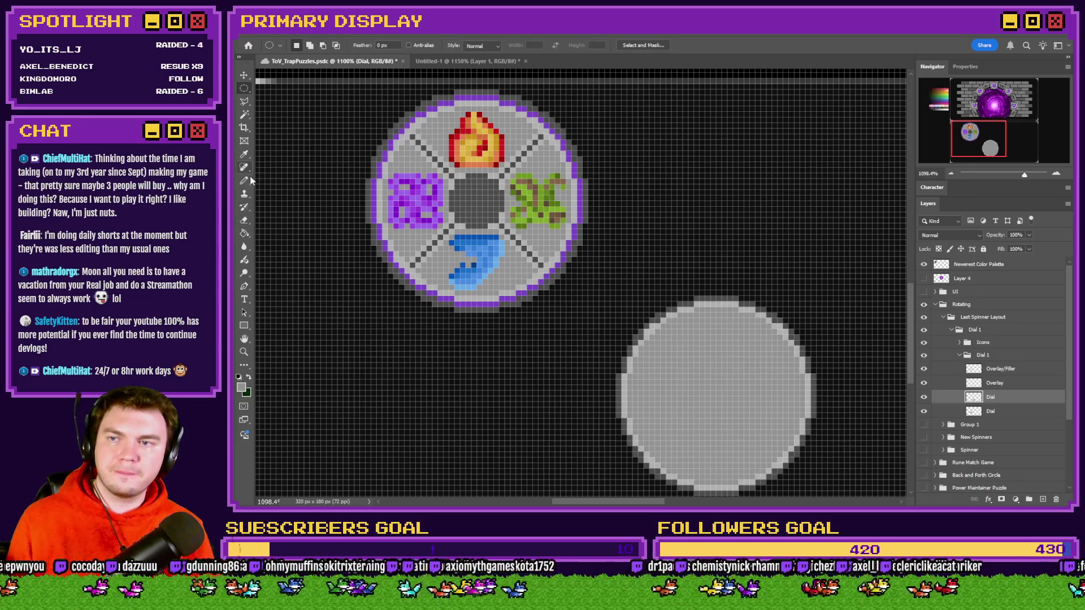
Step: Select an 8 px circle at the disc centre and fill it black as the hub
click(244, 181)
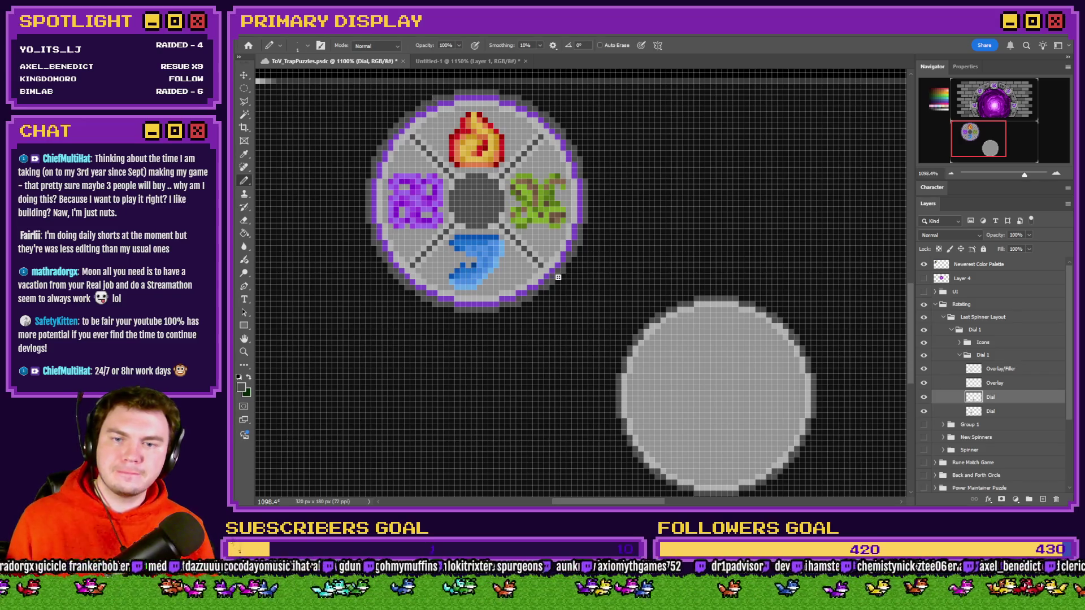
click(294, 97)
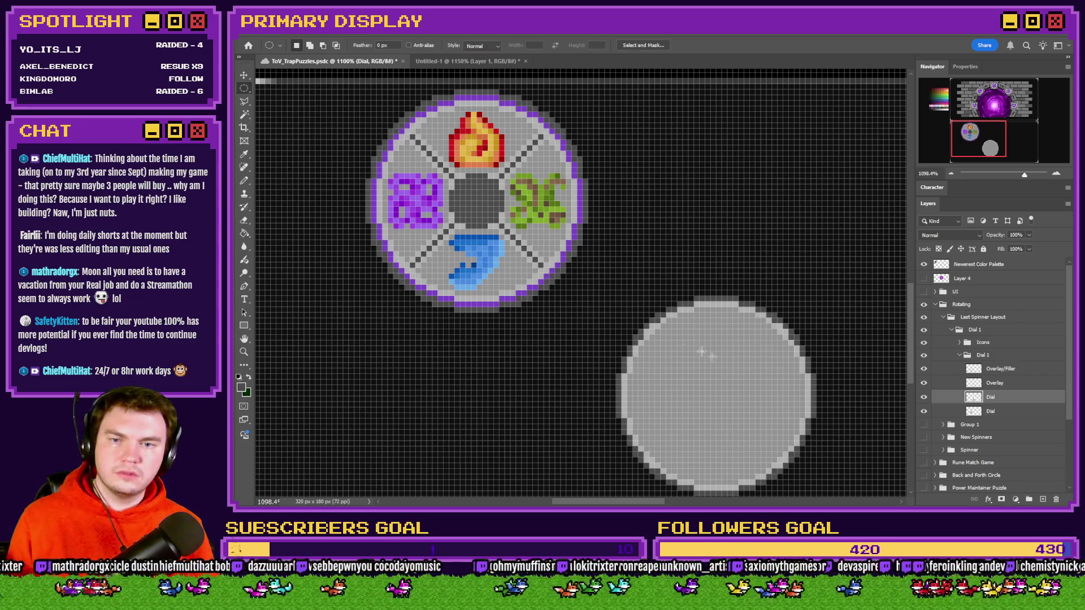
mouse_move(732, 382)
mouse_down()
mouse_move(690, 417)
mouse_move(715, 327)
mouse_up()
drag(715, 389, 717, 396)
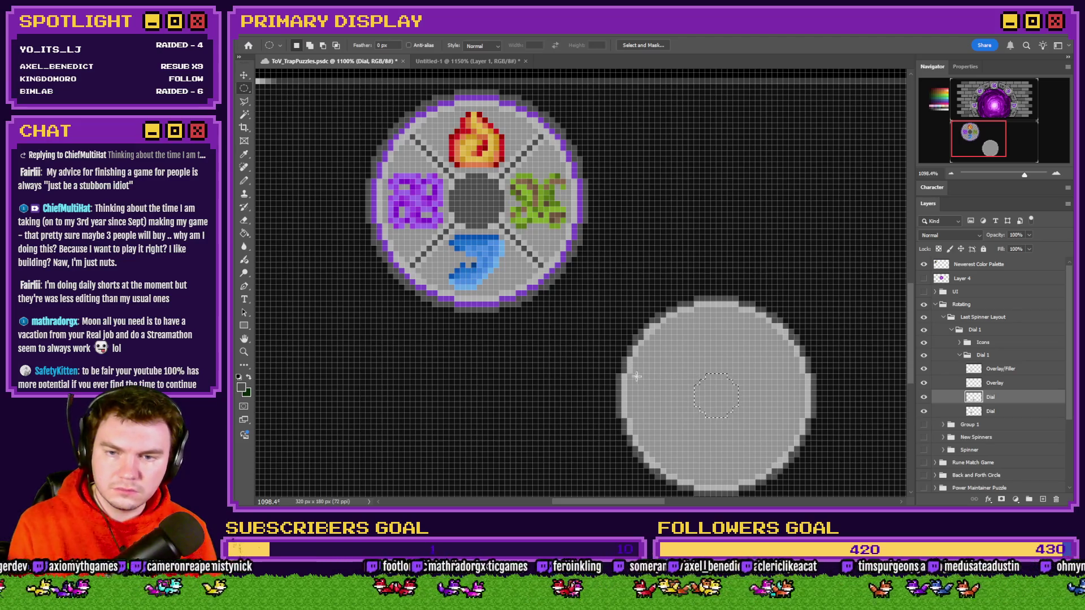
key(Delete)
Step: Pencil the upper-left diagonal divider from the hole out to the rim
click(244, 181)
scroll(703, 162, up, 5)
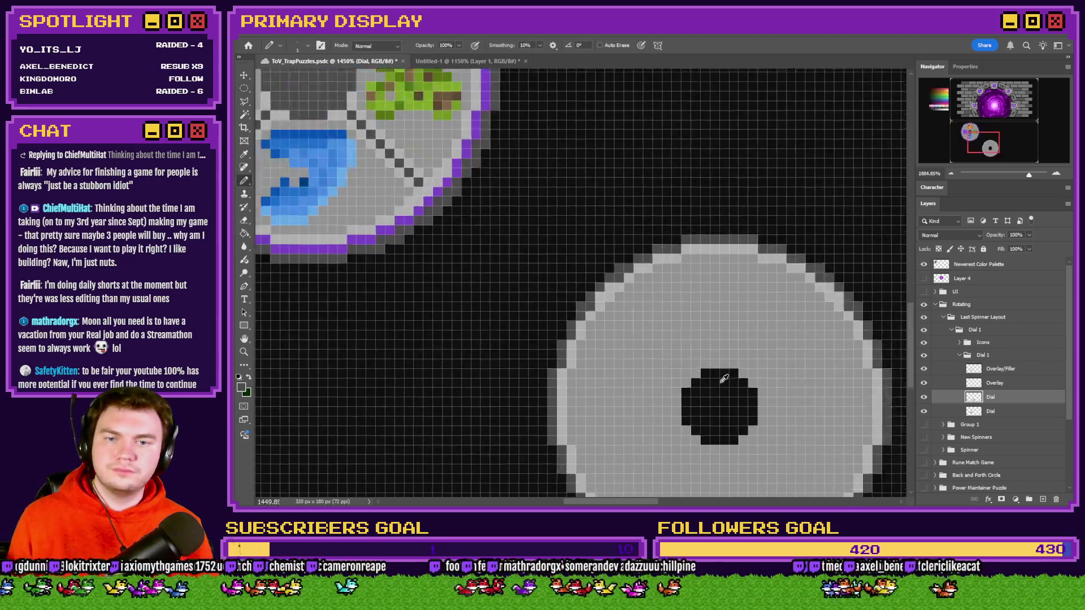
scroll(712, 179, down, 1)
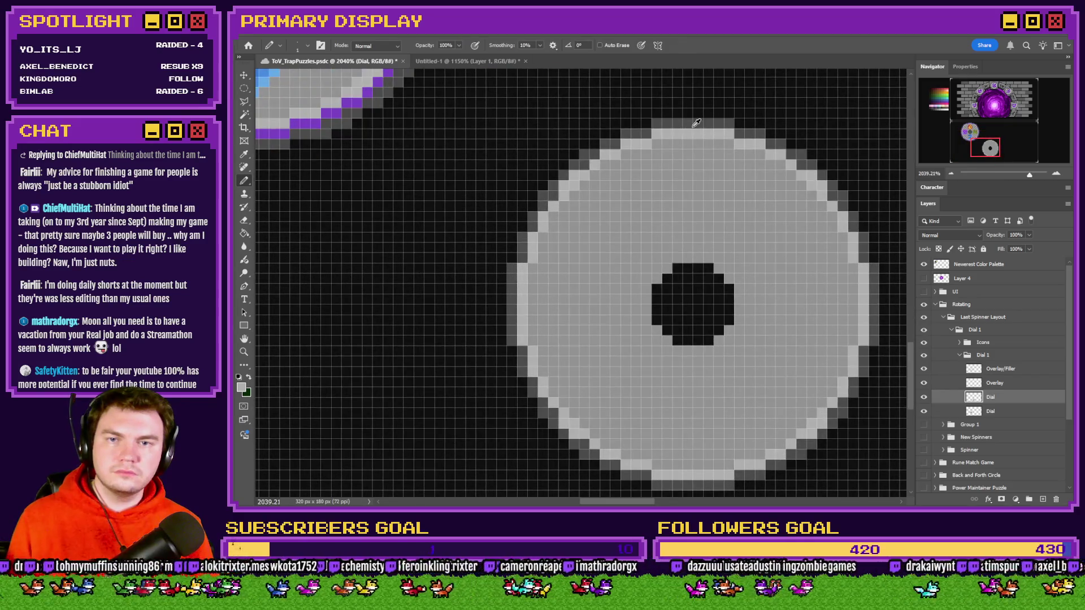
scroll(640, 226, up, 1)
drag(664, 287, 557, 178)
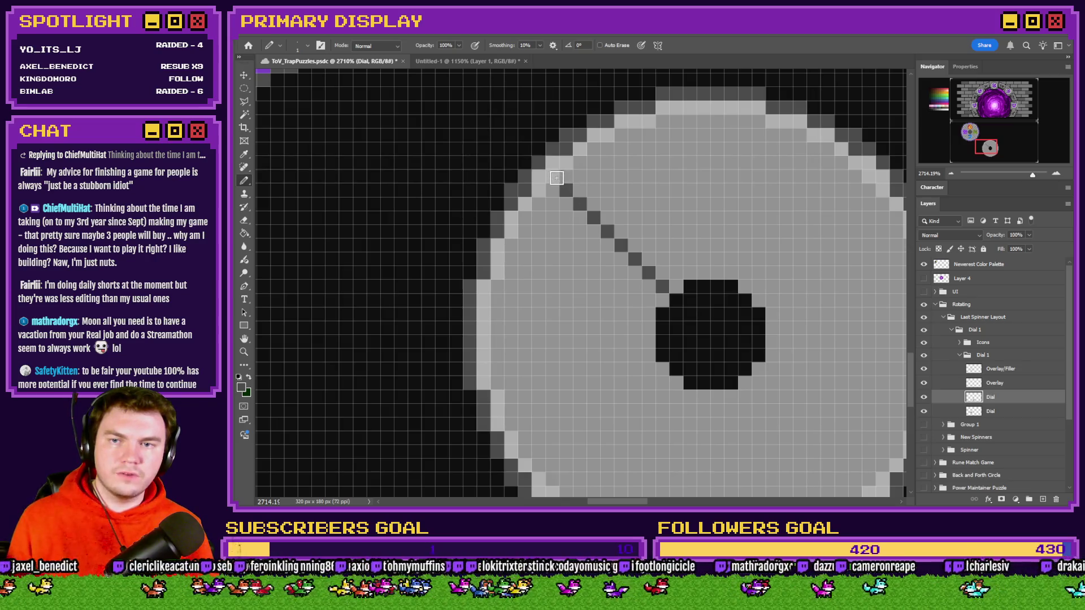
Step: Pencil the upper-right, lower-left and lower-right dividers to complete the four-way X
drag(758, 287, 851, 196)
click(924, 383)
scroll(673, 259, down, 3)
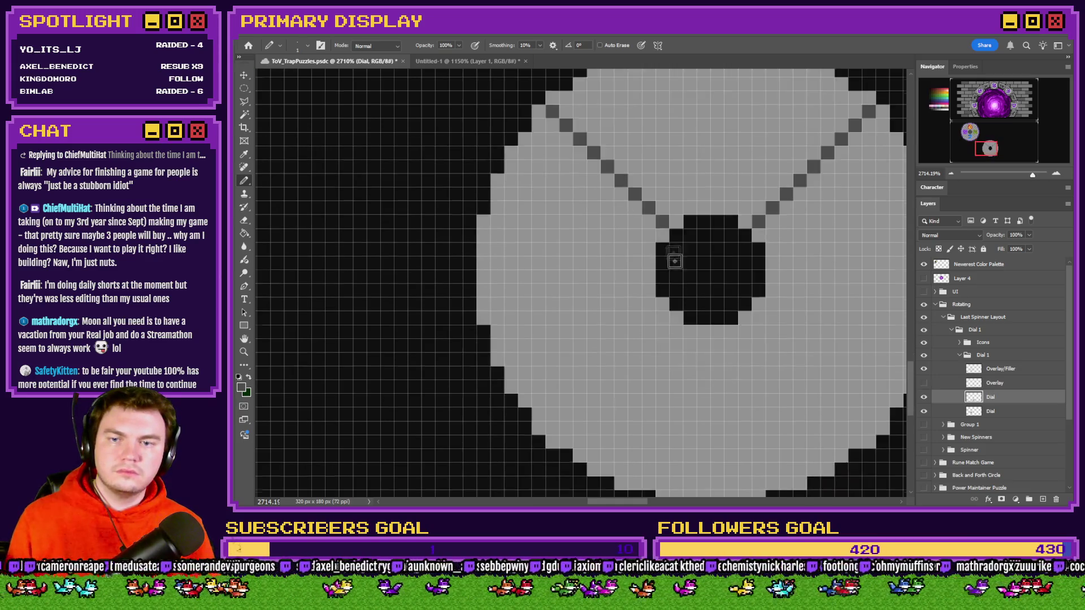
drag(663, 252, 552, 364)
drag(759, 254, 869, 368)
click(924, 382)
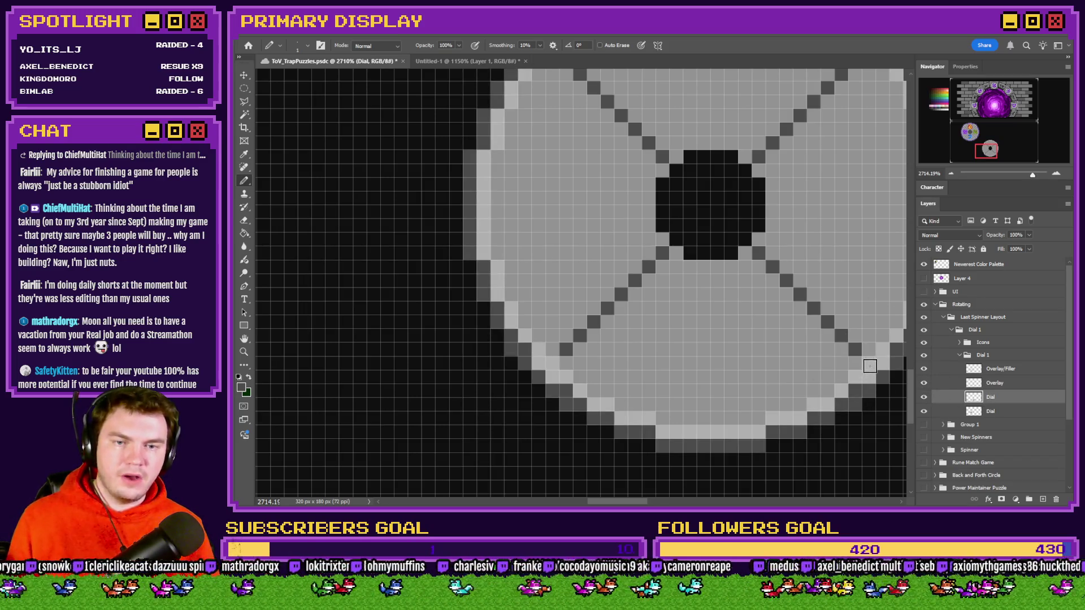
click(991, 384)
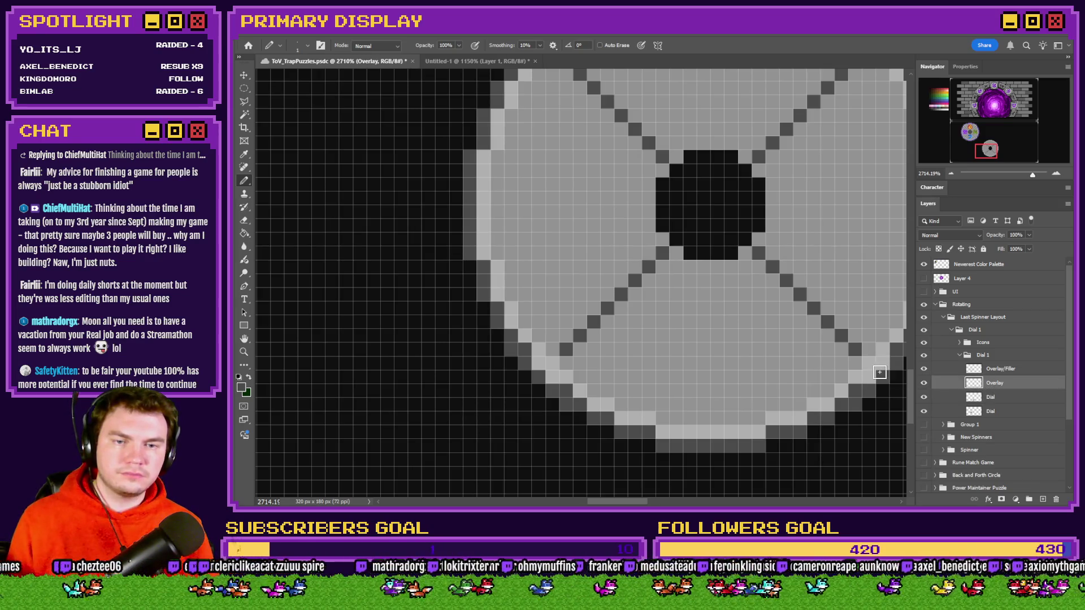
click(925, 384)
click(925, 383)
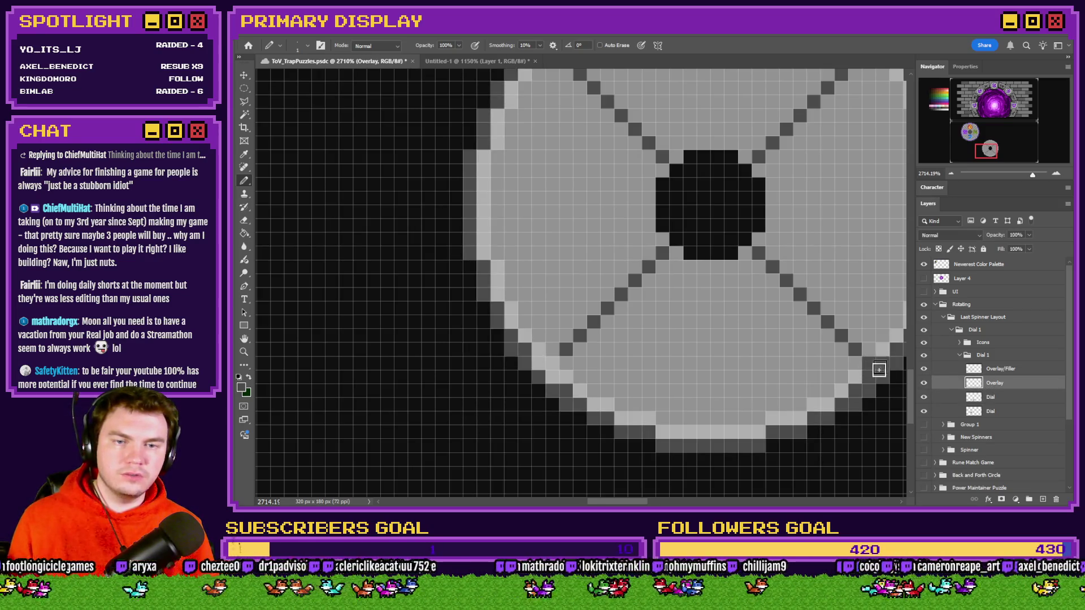
scroll(788, 387, down, 4)
scroll(805, 268, up, 3)
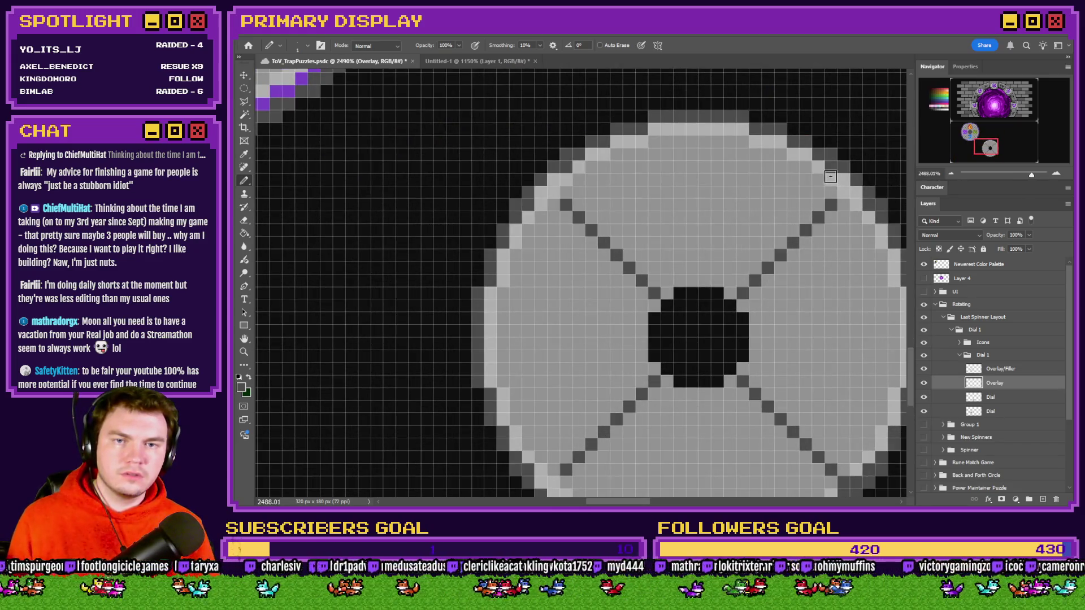
scroll(600, 298, down, 3)
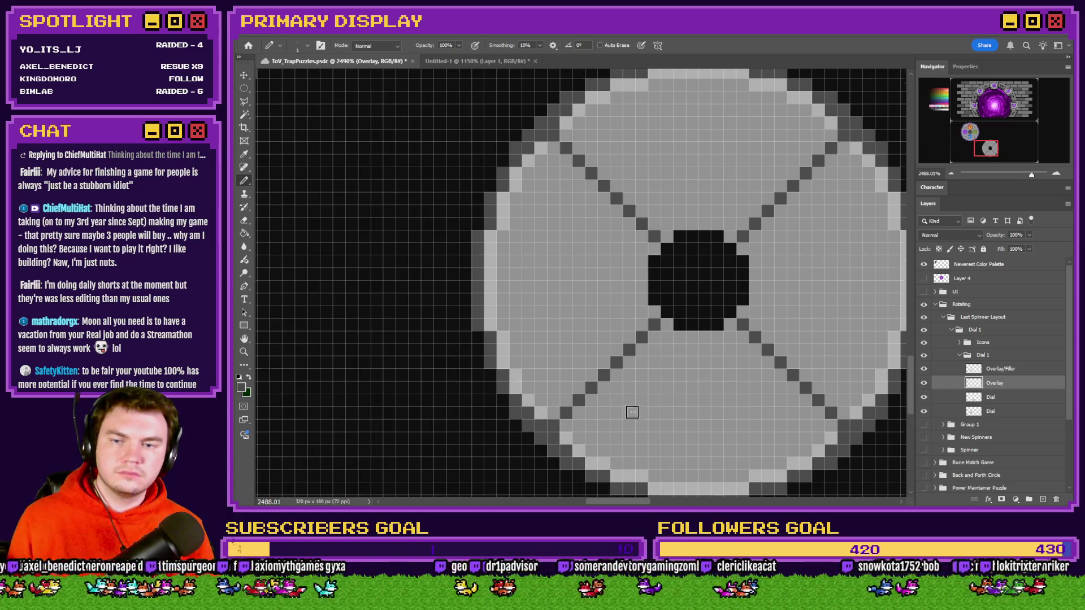
scroll(632, 409, down, 3)
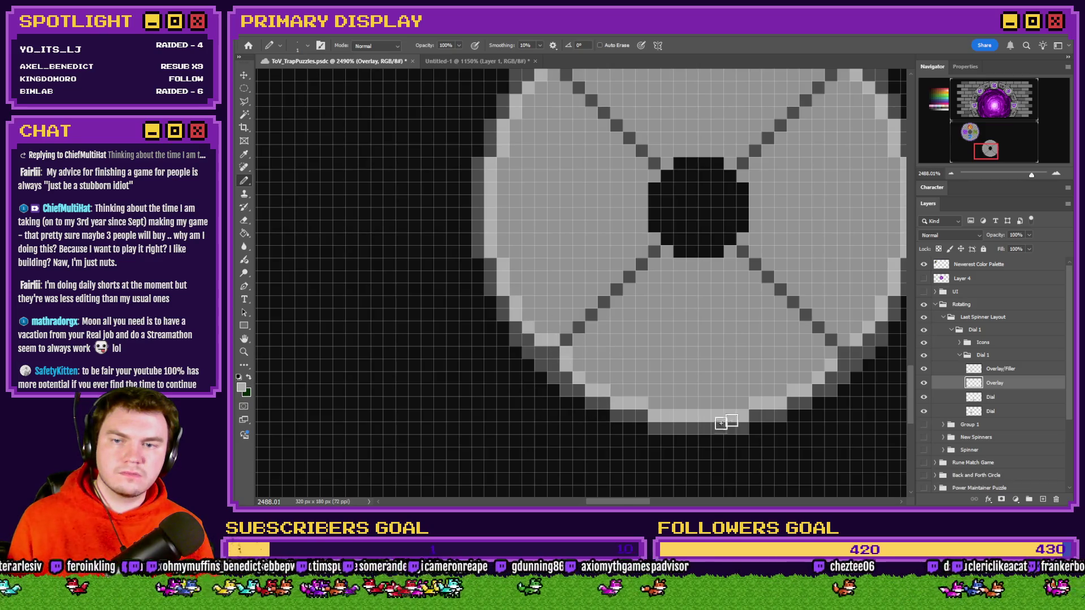
scroll(845, 341, down, 3)
scroll(624, 219, up, 2)
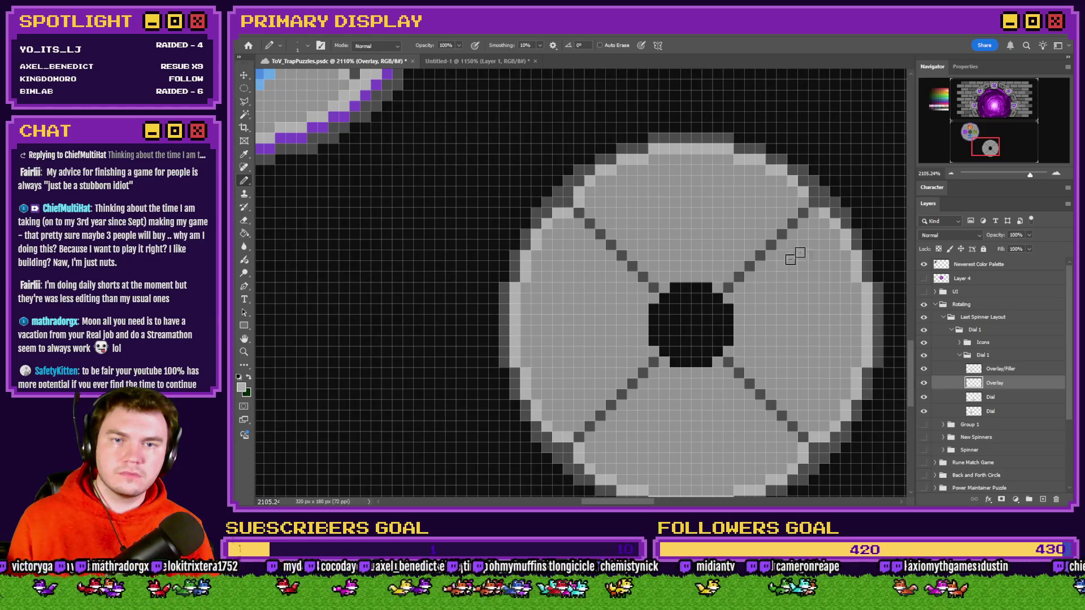
scroll(824, 374, down, 2)
click(990, 398)
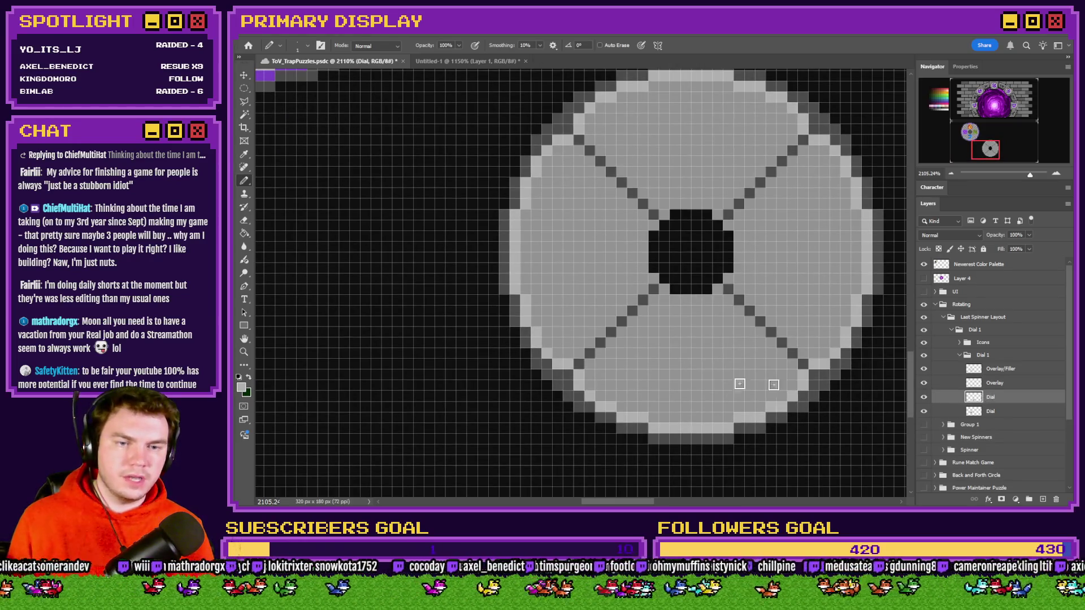
scroll(693, 386, up, 1)
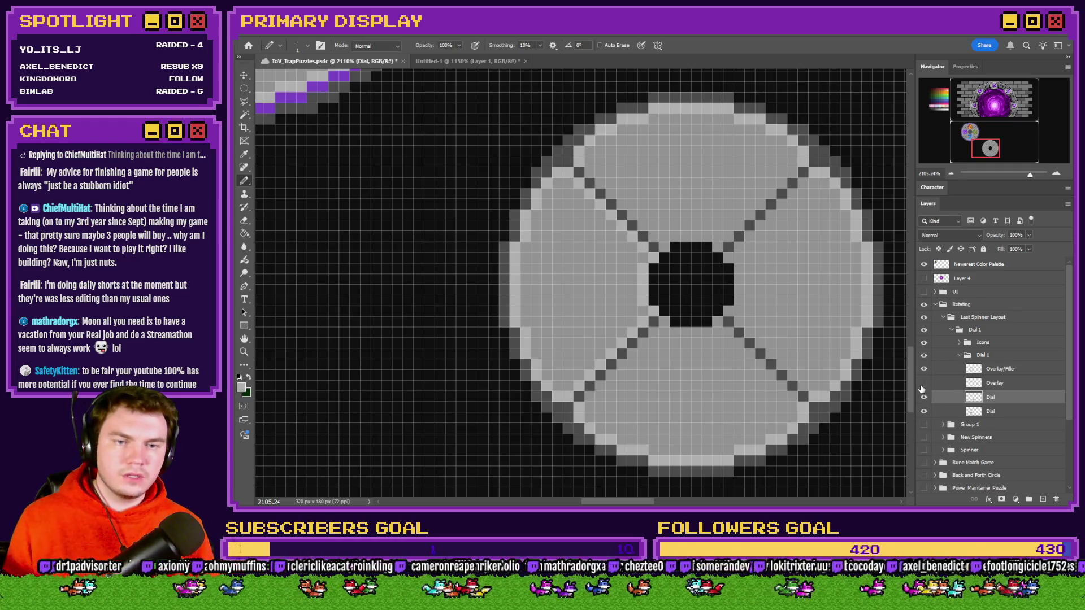
Step: Add light grey highlight pixels beside the lower-left divider and in rows above and below the hole
click(923, 384)
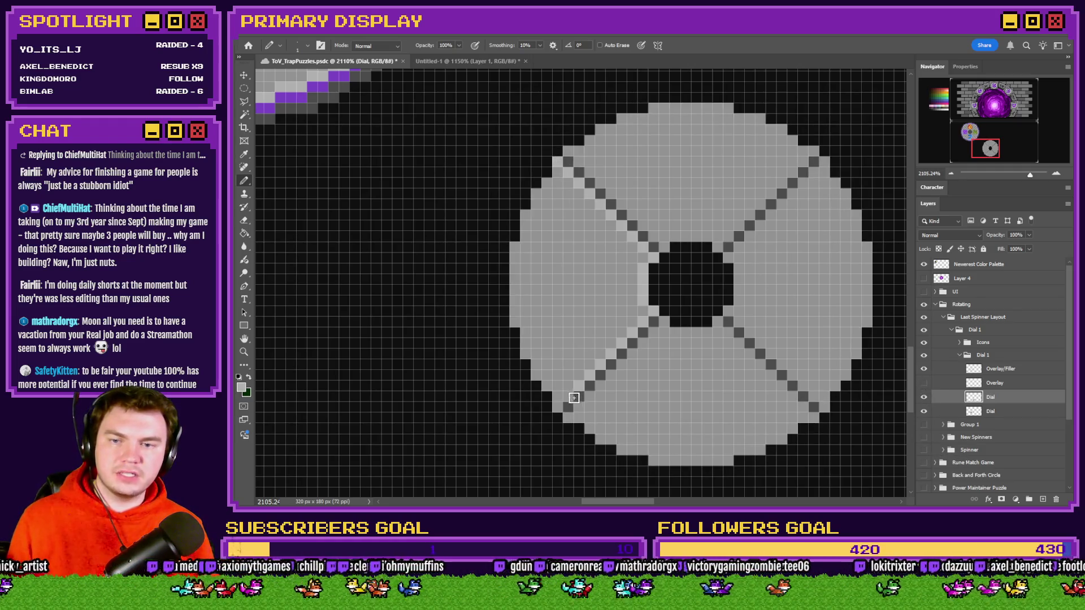
click(557, 399)
click(568, 407)
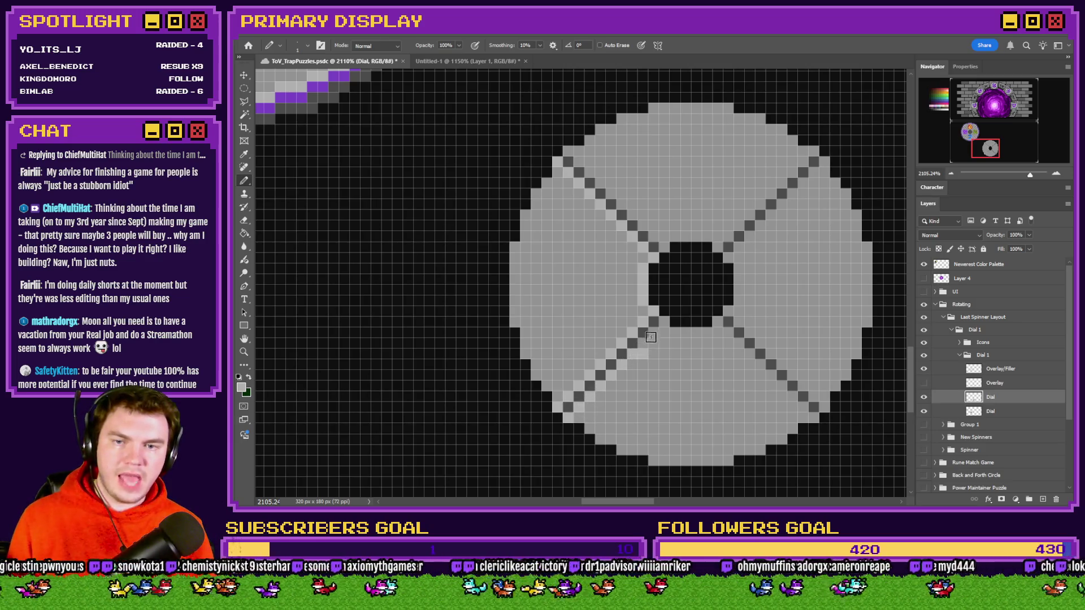
mouse_move(670, 332)
mouse_down()
mouse_move(724, 338)
mouse_move(762, 365)
mouse_up()
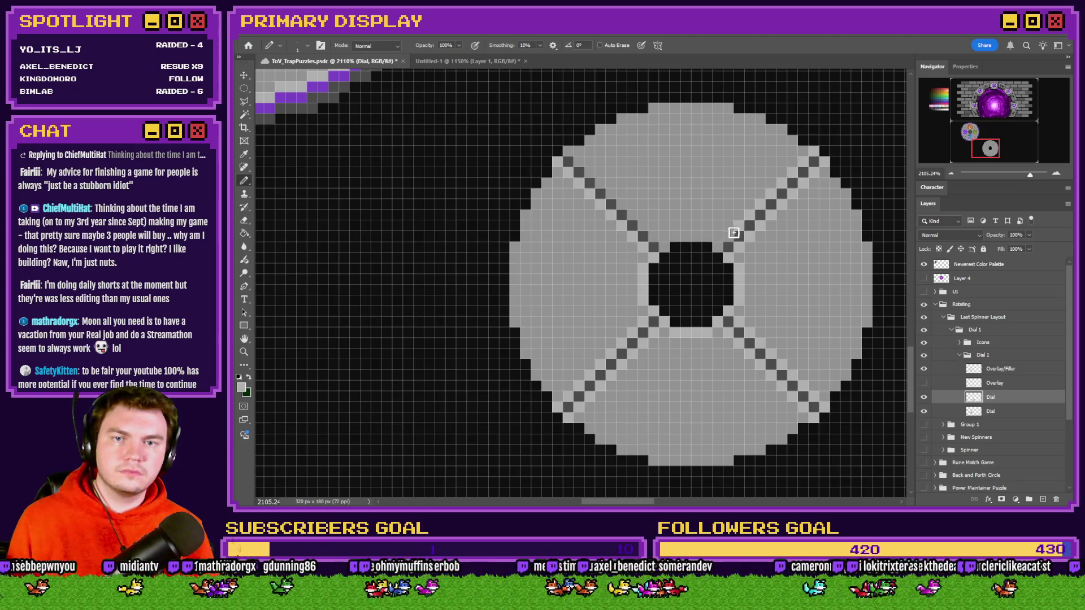
drag(718, 244, 666, 238)
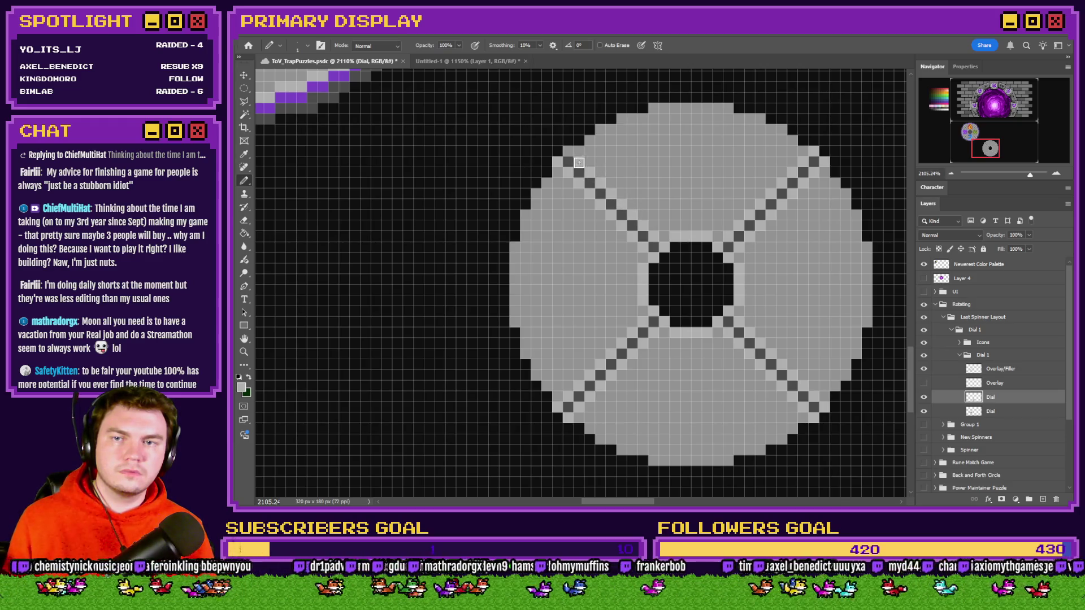
click(924, 385)
scroll(600, 347, down, 5)
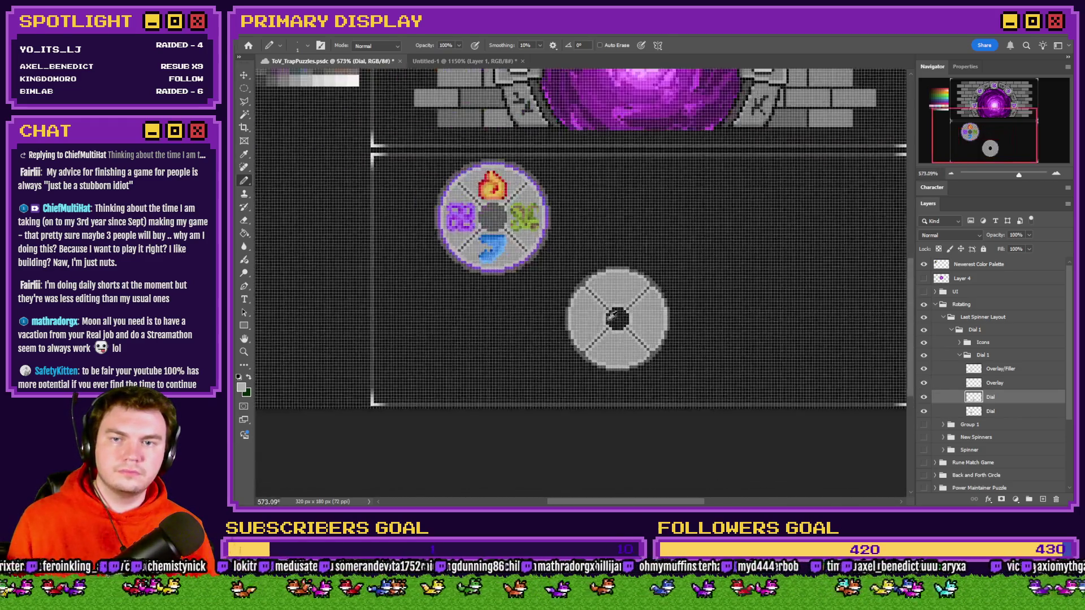
Step: On the Overlay layer, darken the hole's corner cells and repaint one cell below it light grey
scroll(631, 318, up, 5)
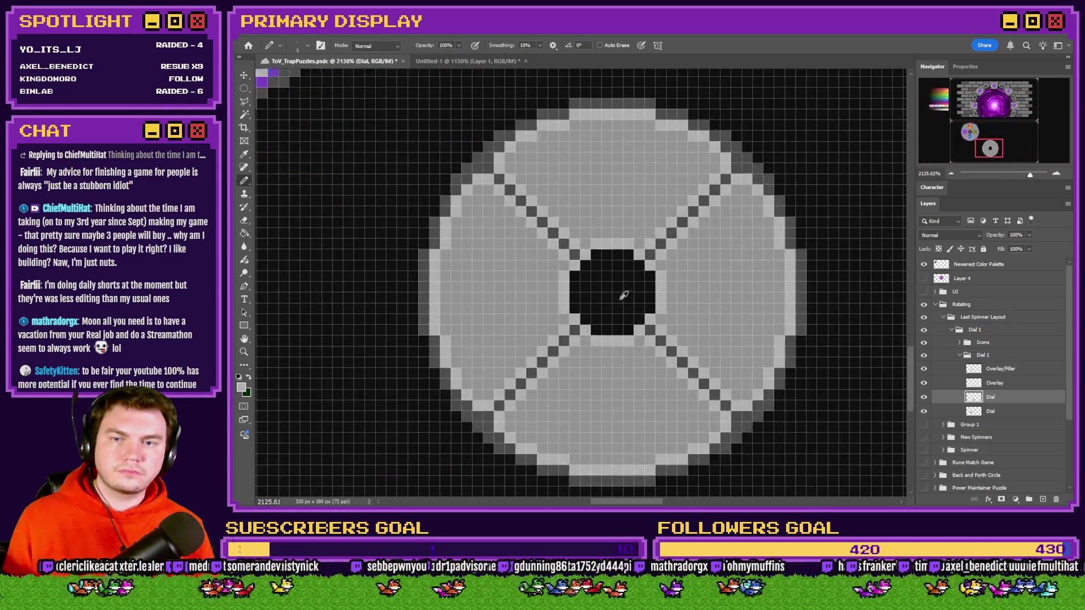
click(1006, 386)
scroll(575, 255, up, 2)
mouse_move(542, 246)
mouse_down()
mouse_move(642, 241)
mouse_move(658, 259)
mouse_up()
drag(539, 362, 556, 363)
drag(640, 362, 657, 345)
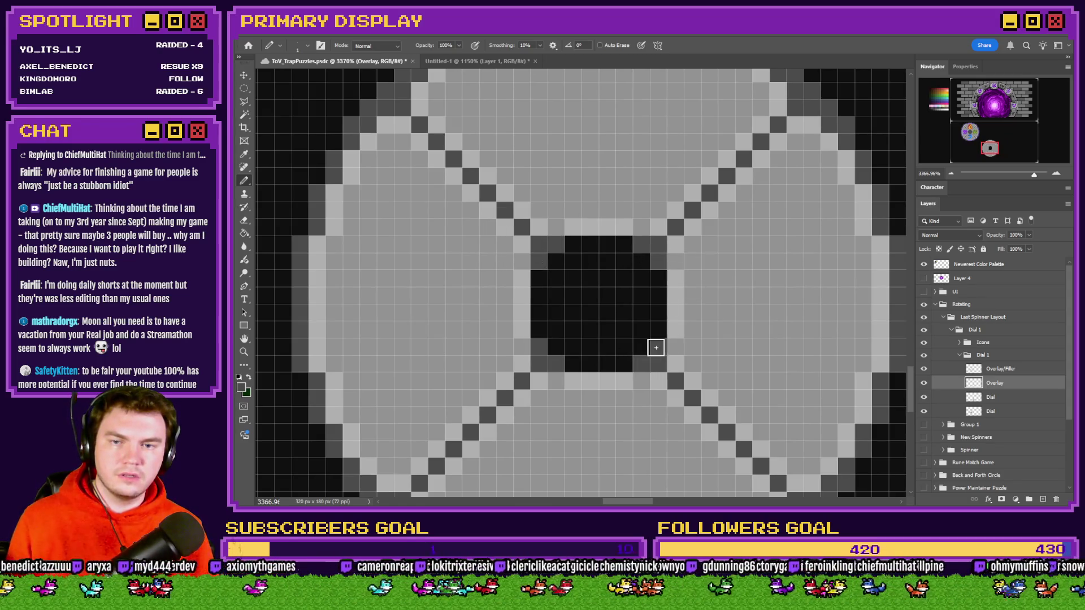
scroll(639, 378, down, 1)
alt+click(624, 379)
click(637, 380)
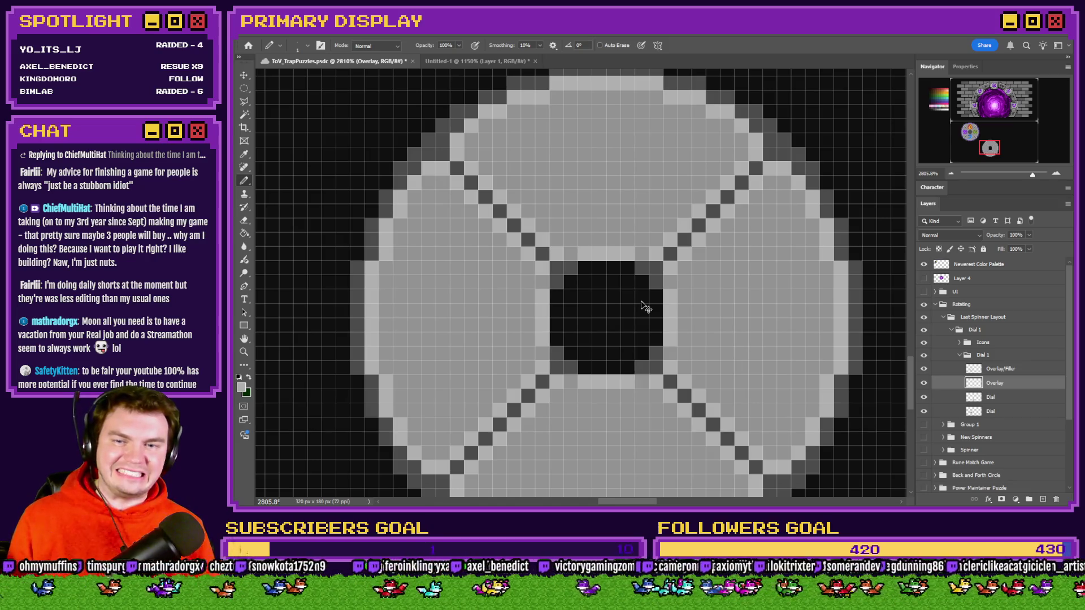
Step: Shade the rows above and below the hole and both sides dark grey, then repaint the right edge light grey
scroll(644, 337, down, 5)
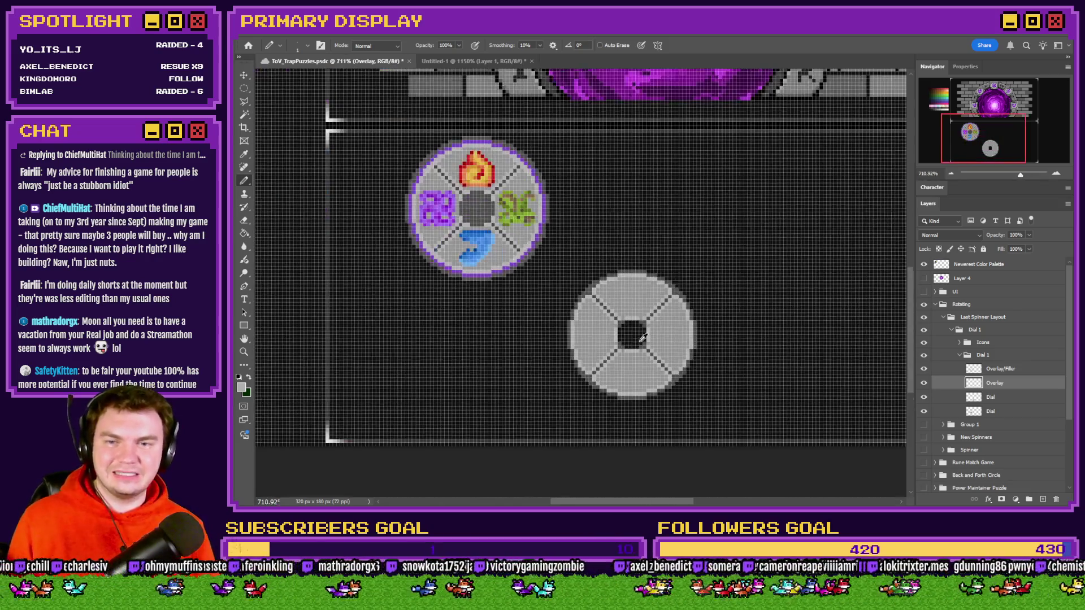
scroll(620, 338, up, 5)
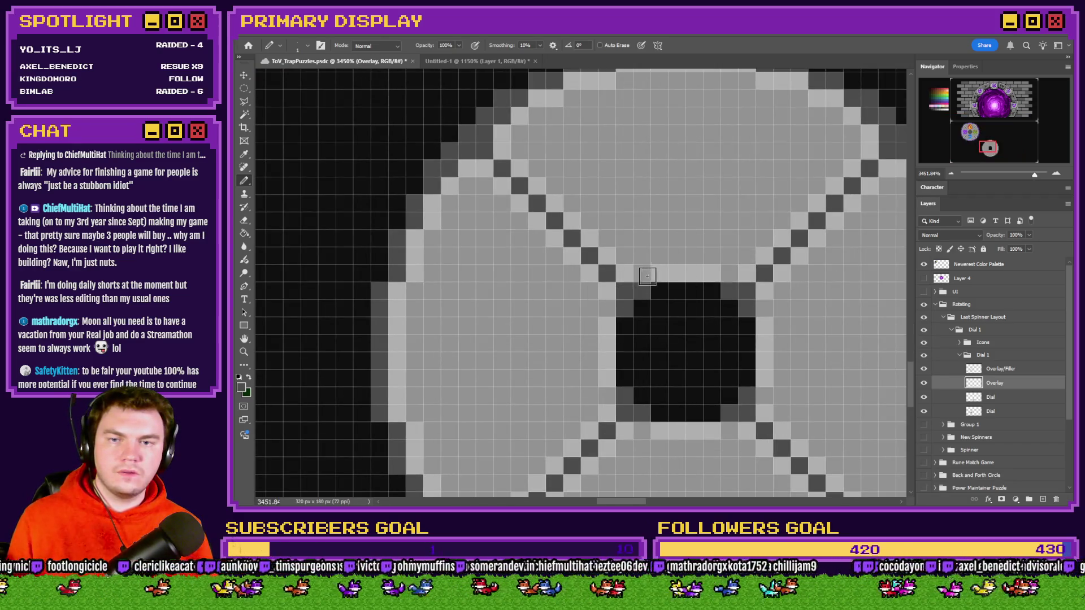
drag(654, 274, 702, 277)
click(709, 276)
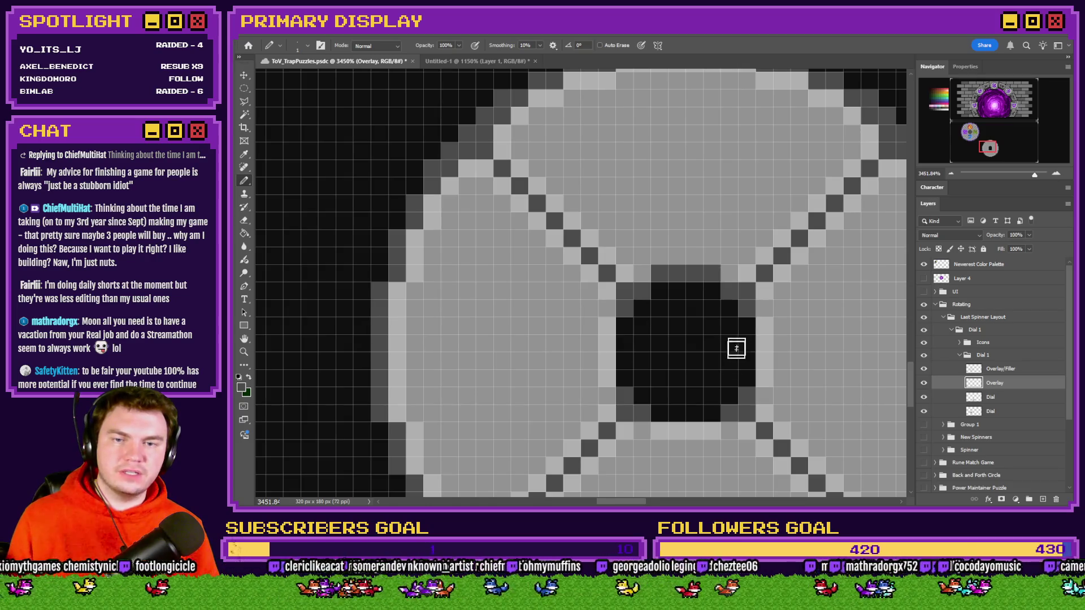
drag(710, 430, 659, 430)
drag(608, 379, 607, 323)
drag(756, 318, 764, 379)
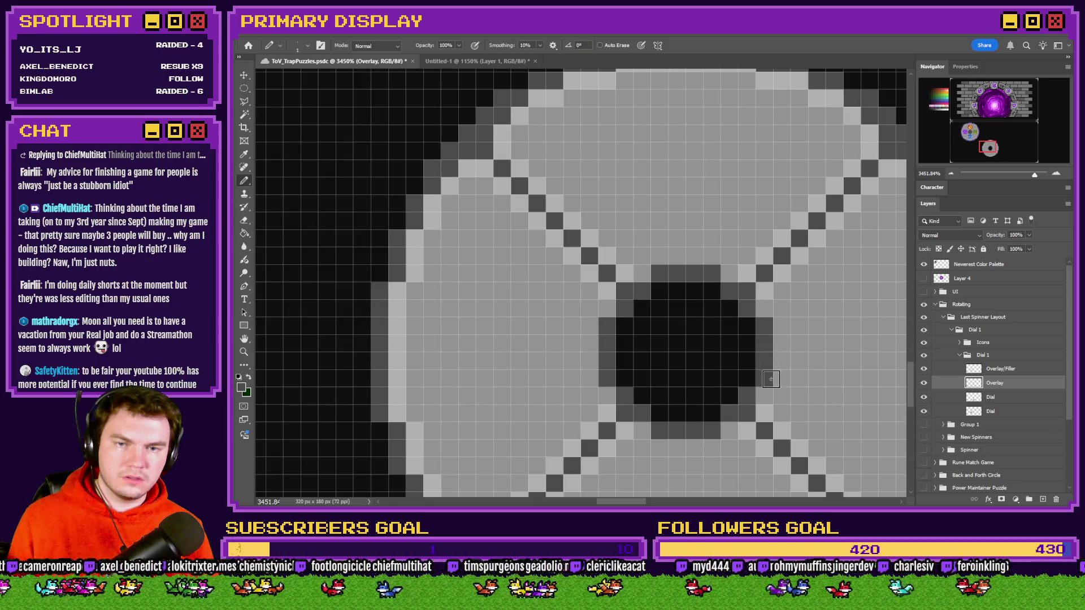
alt+click(764, 293)
mouse_move(766, 308)
mouse_down()
mouse_move(780, 358)
mouse_move(765, 399)
mouse_up()
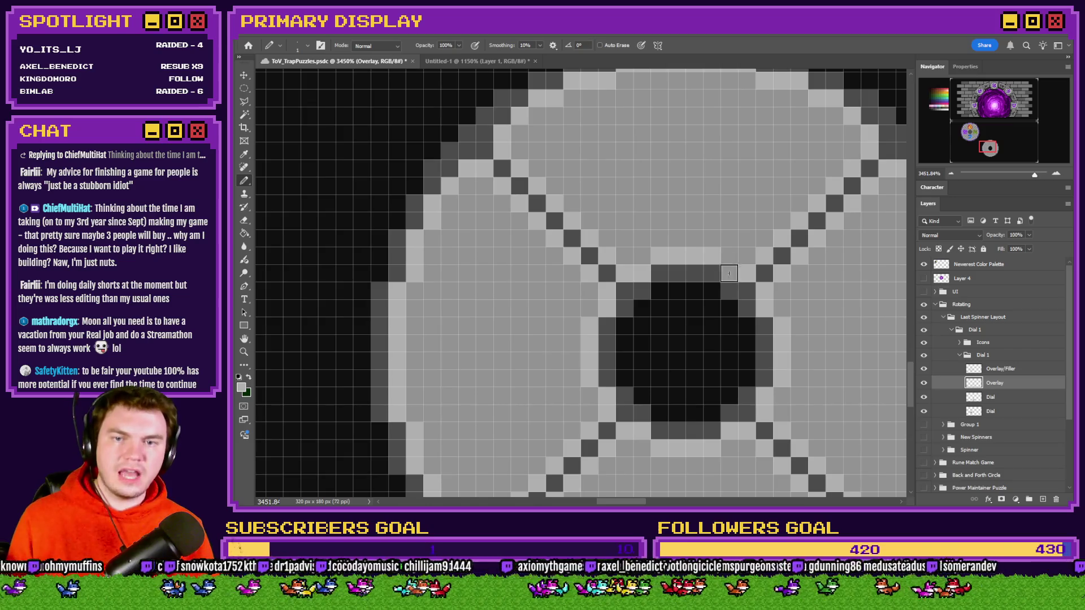
scroll(704, 266, down, 10)
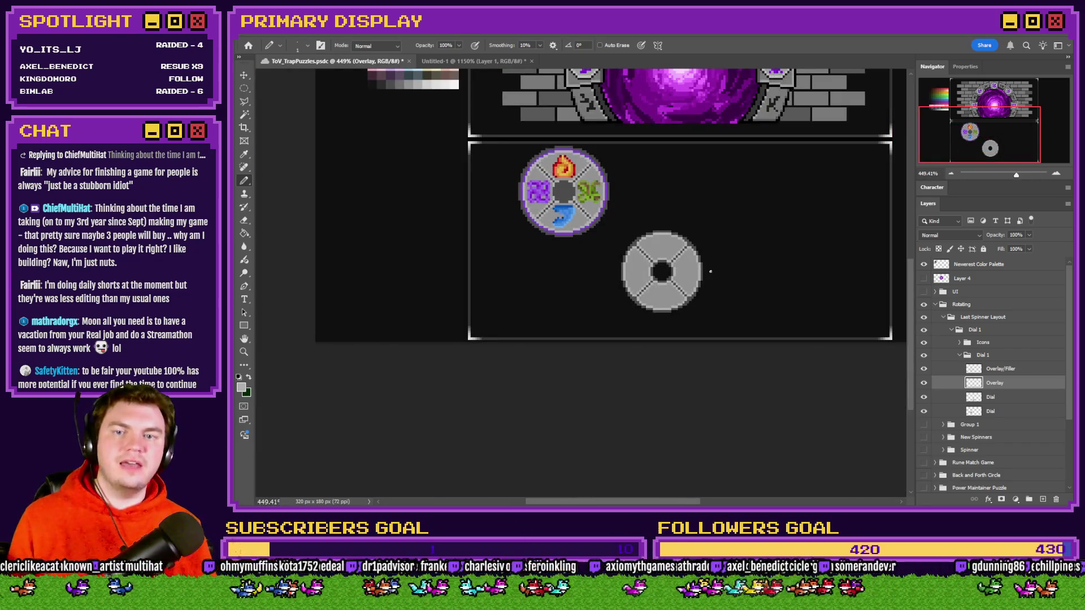
Step: Add dark grey pixels at the hole's upper and lower corners to round off the rim shading
scroll(661, 274, up, 10)
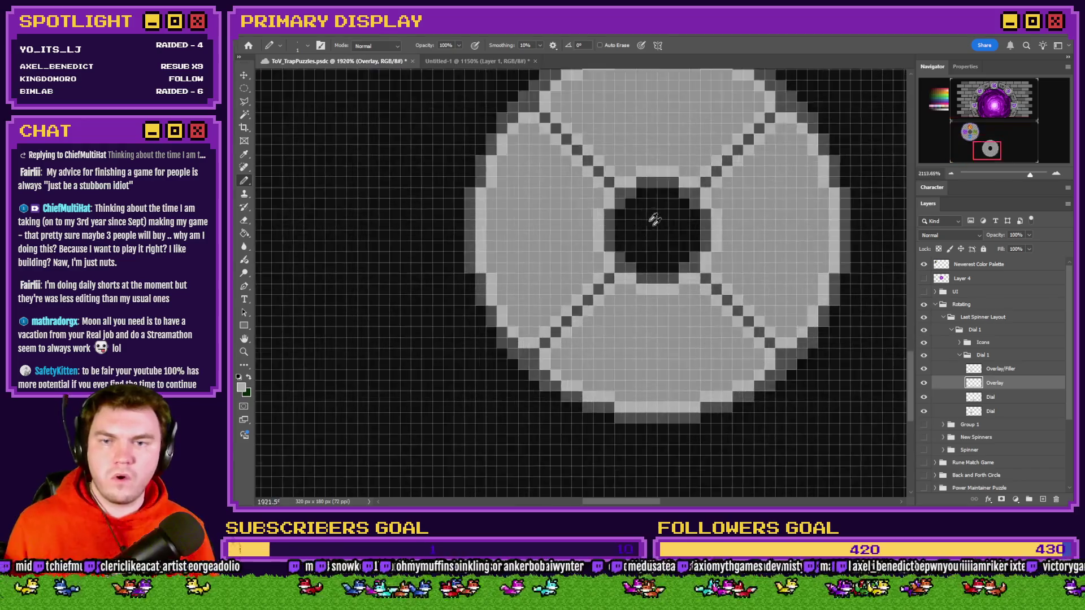
click(607, 174)
click(588, 192)
click(736, 174)
click(755, 192)
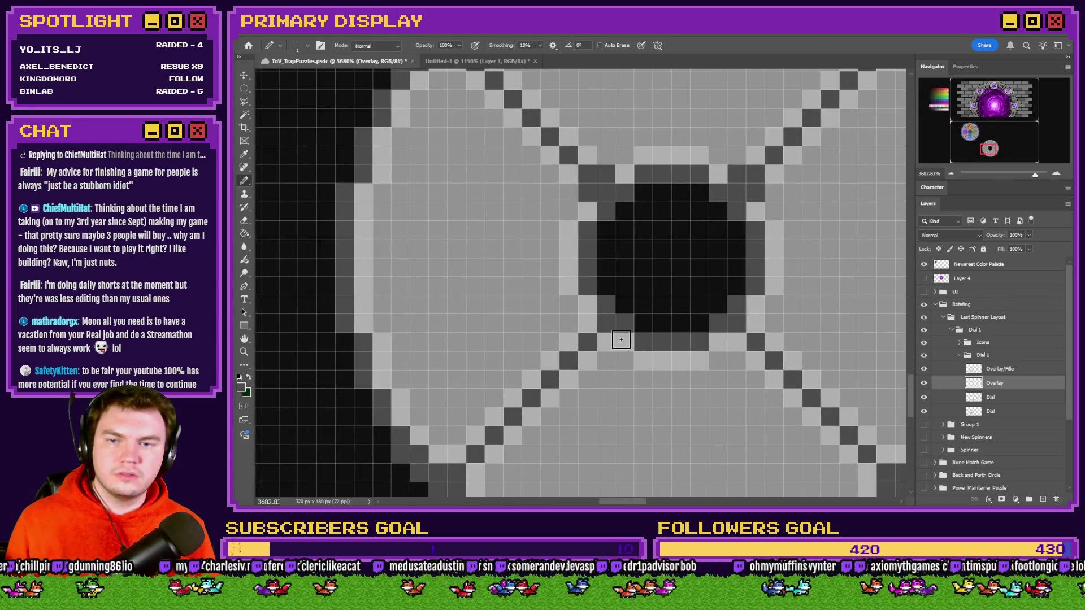
scroll(631, 309, down, 3)
scroll(631, 309, up, 2)
click(595, 345)
click(712, 355)
click(727, 345)
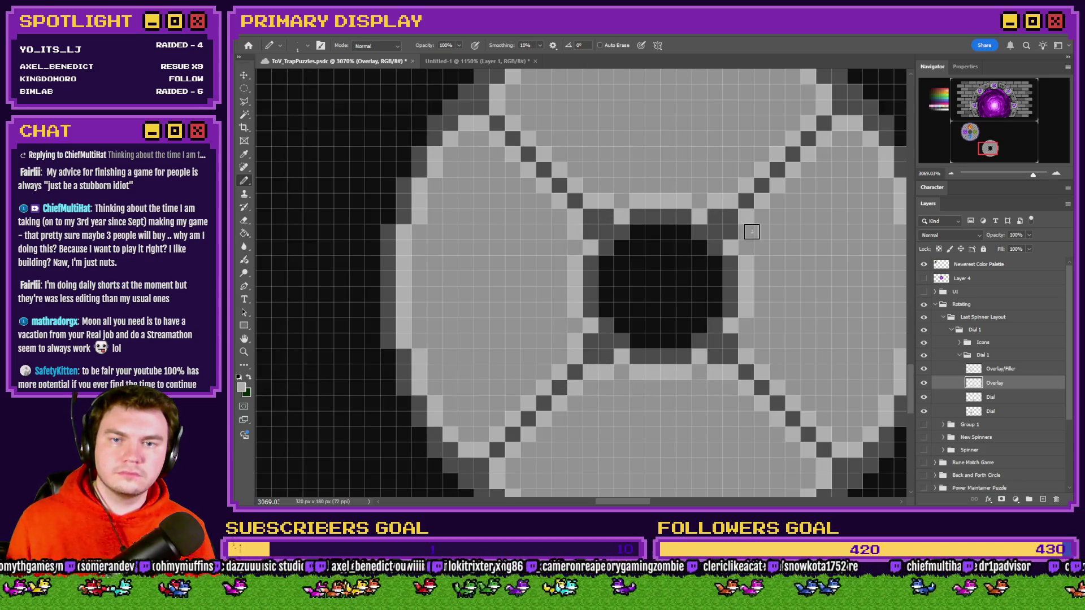
scroll(663, 277, down, 8)
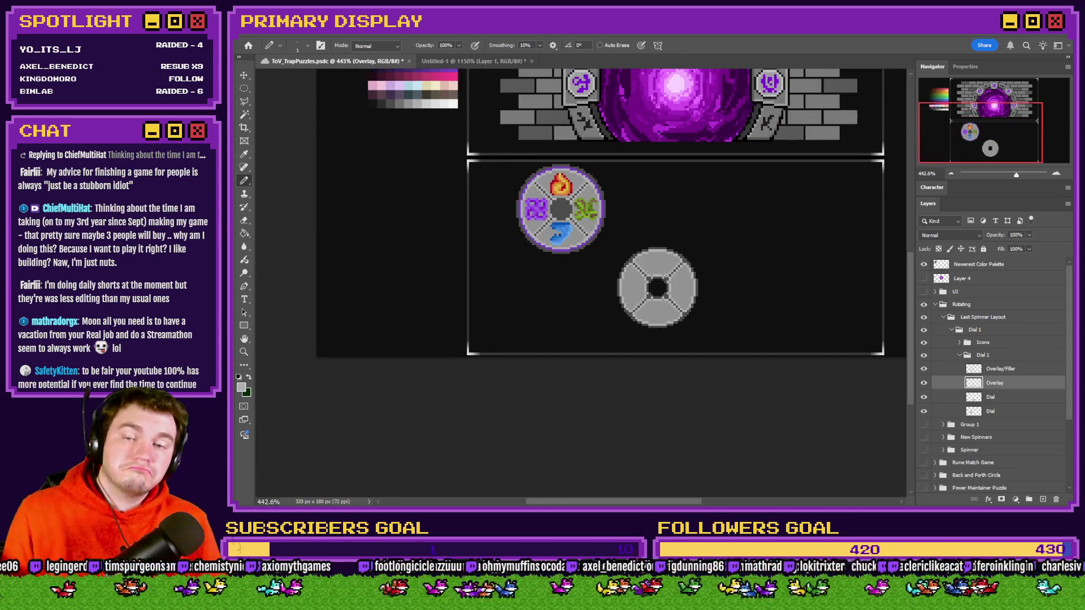
scroll(669, 277, up, 5)
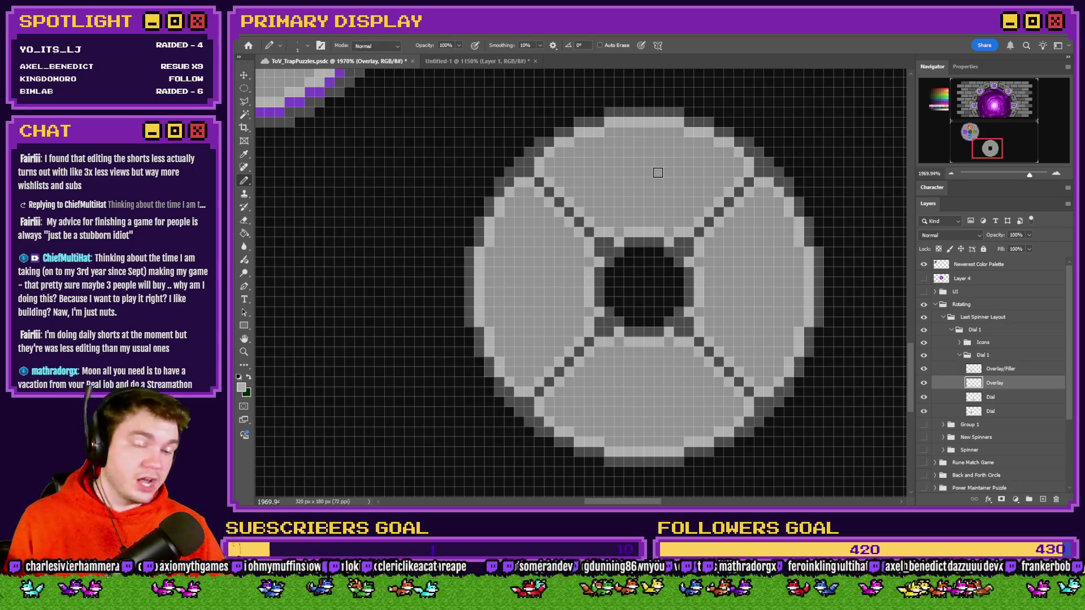
Step: Save ToV_TrapPuzzles.psdc with the finished shaded four-spoke dial
key(ctrl+s)
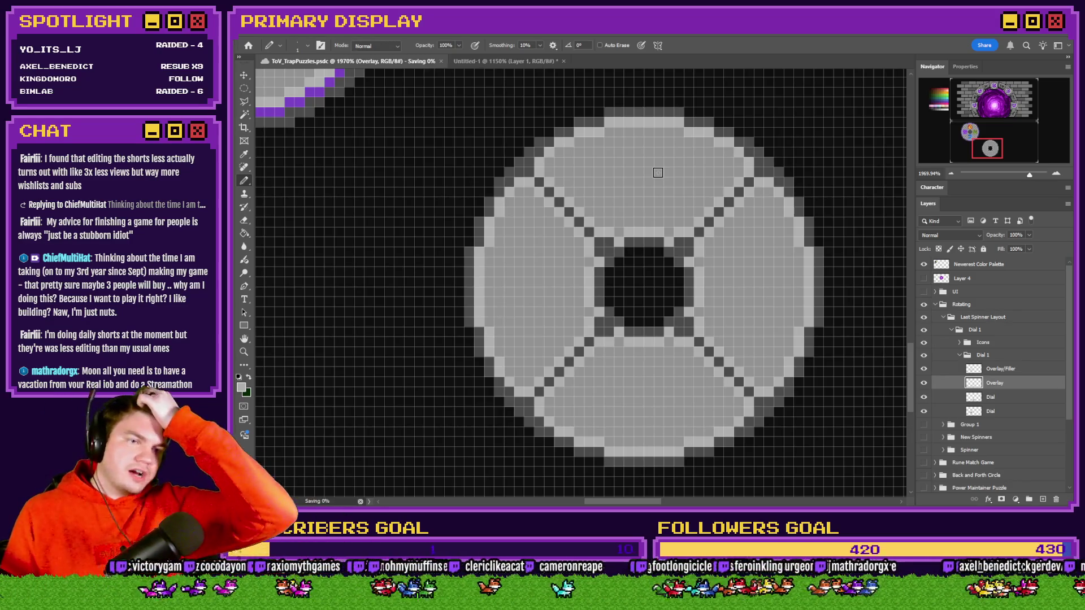